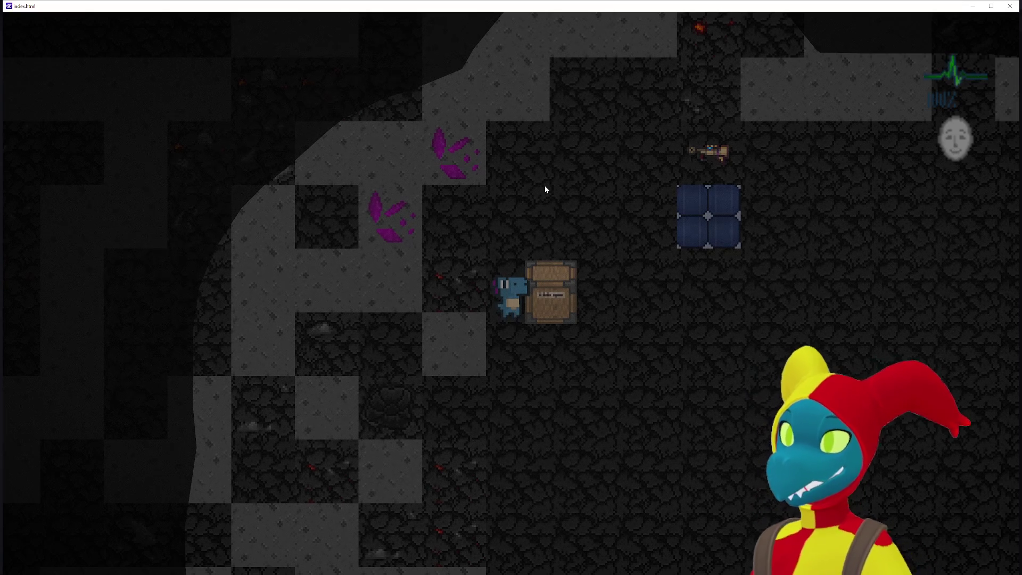
Step: Walk the character around the cave in the preview with WASD
key("d")
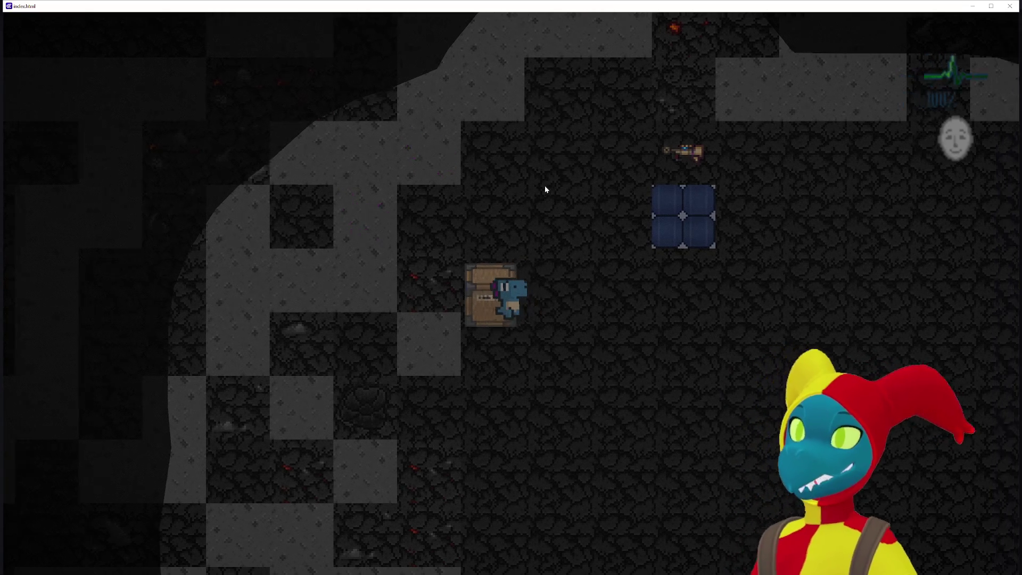
key("d")
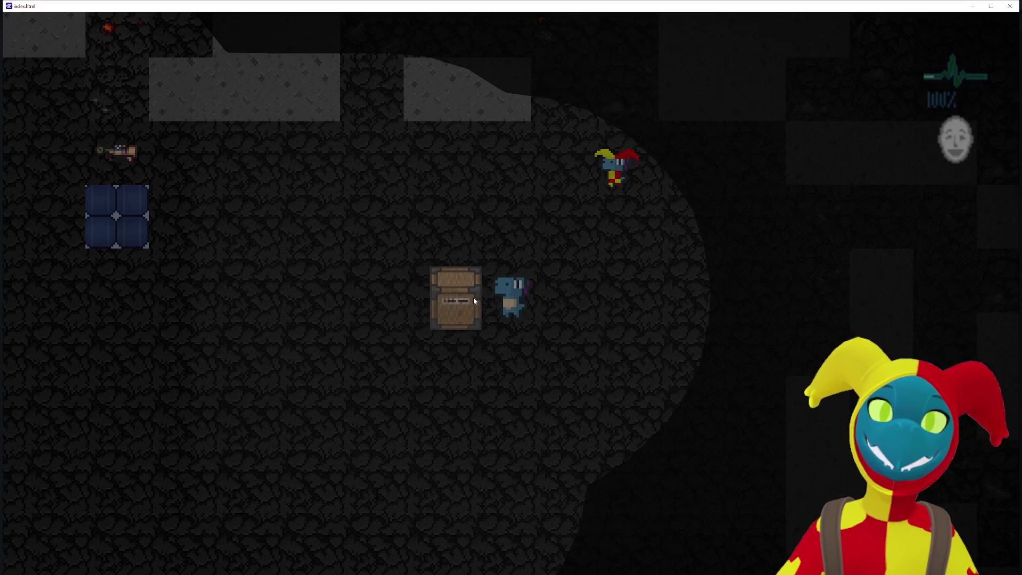
key("w")
key("a")
key("s")
key("a")
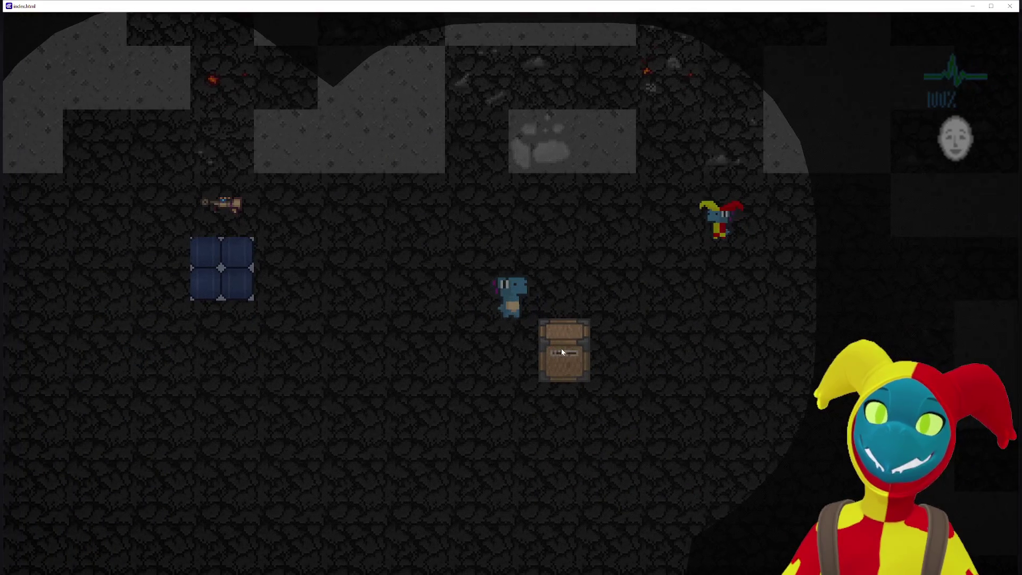
key("s")
key("a")
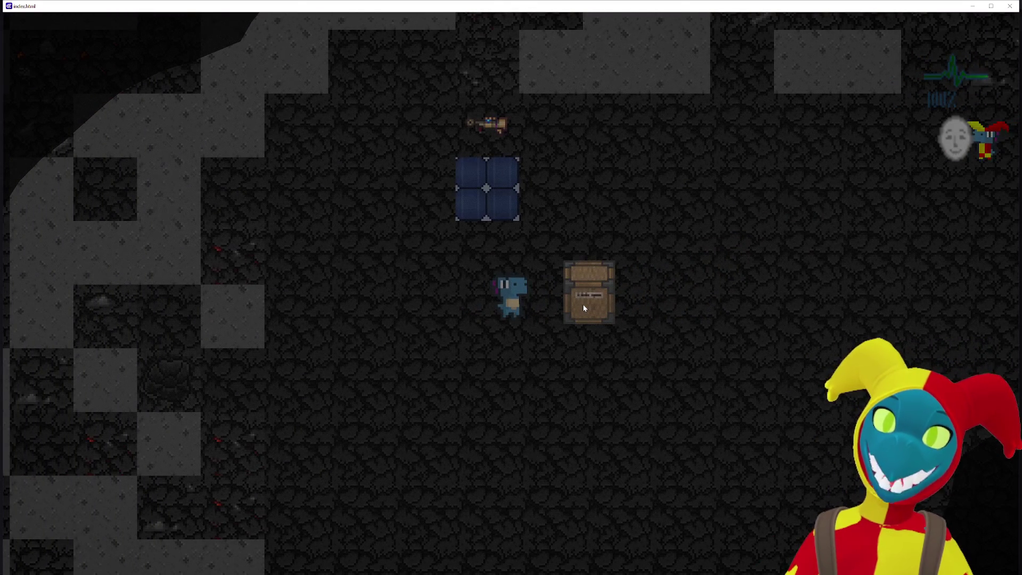
key("d")
Step: Grab the crate, carry it right and up, then close the preview
left_click(579, 303)
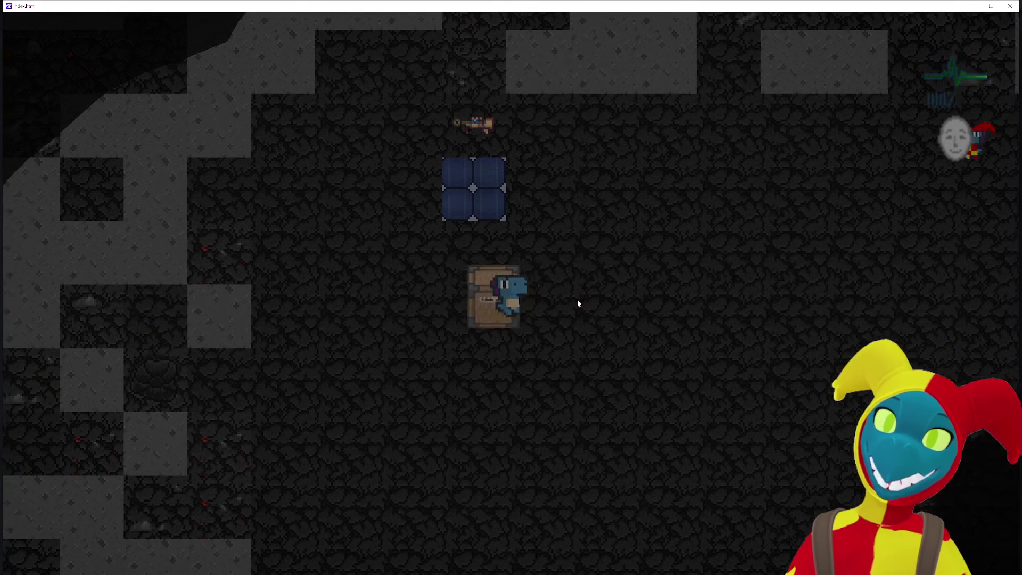
key("d")
key("w")
left_click(1010, 6)
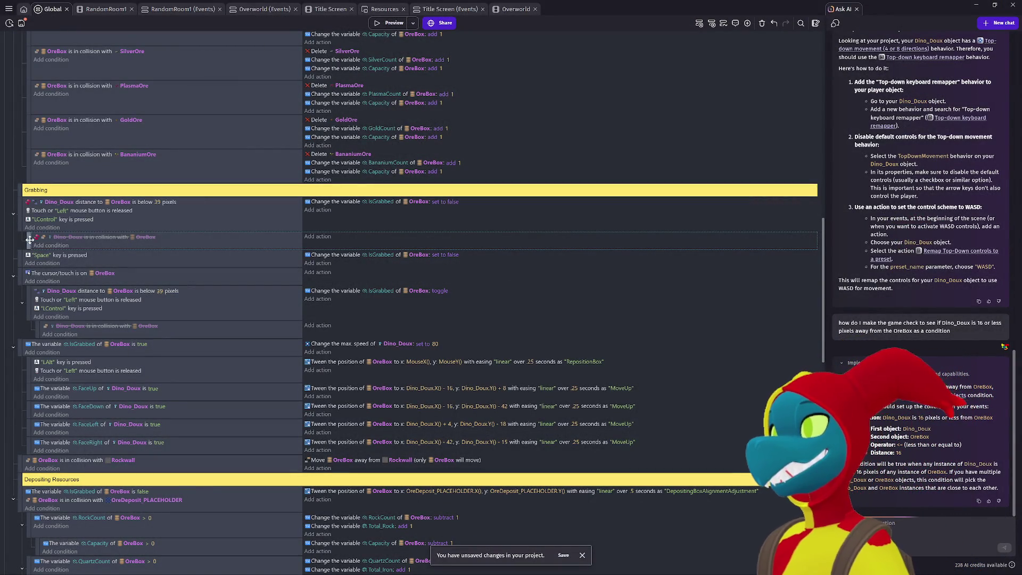
Step: Delete the disabled OreBox collision sub-event and launch a fresh preview
key("Delete")
key("Delete")
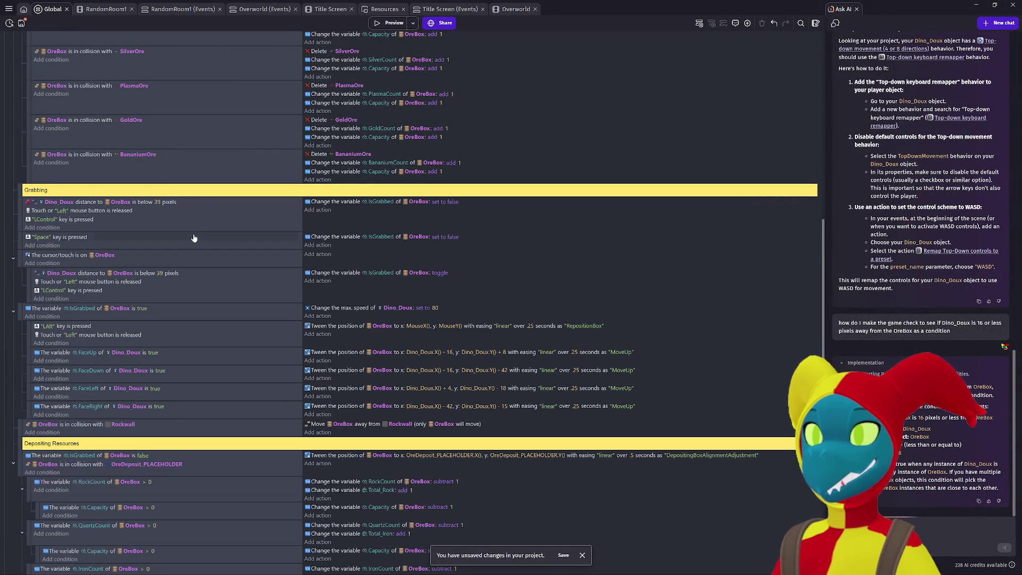
left_click(394, 24)
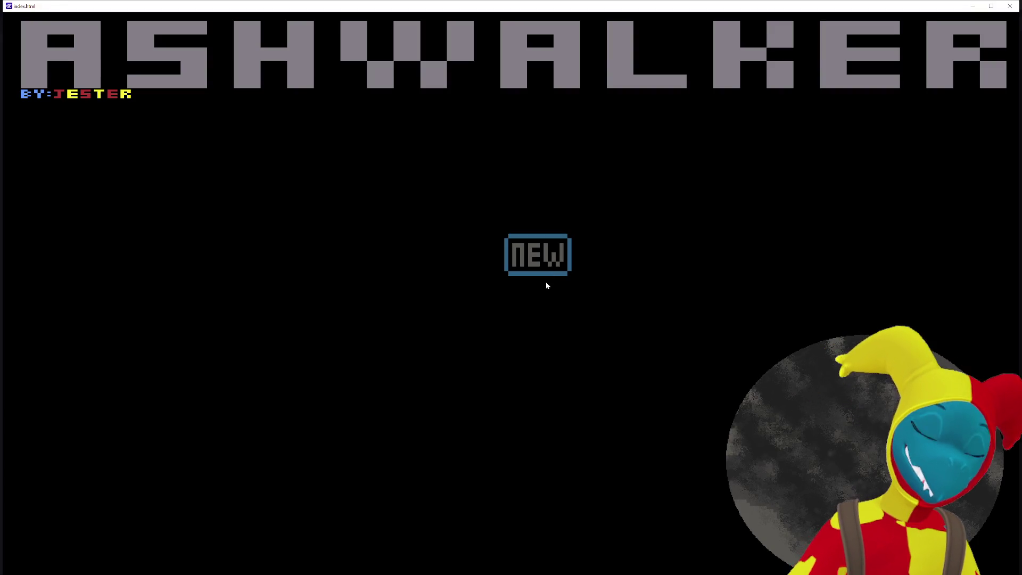
Step: Start a new game, pick up the crate, and set it down down-right
key("Return")
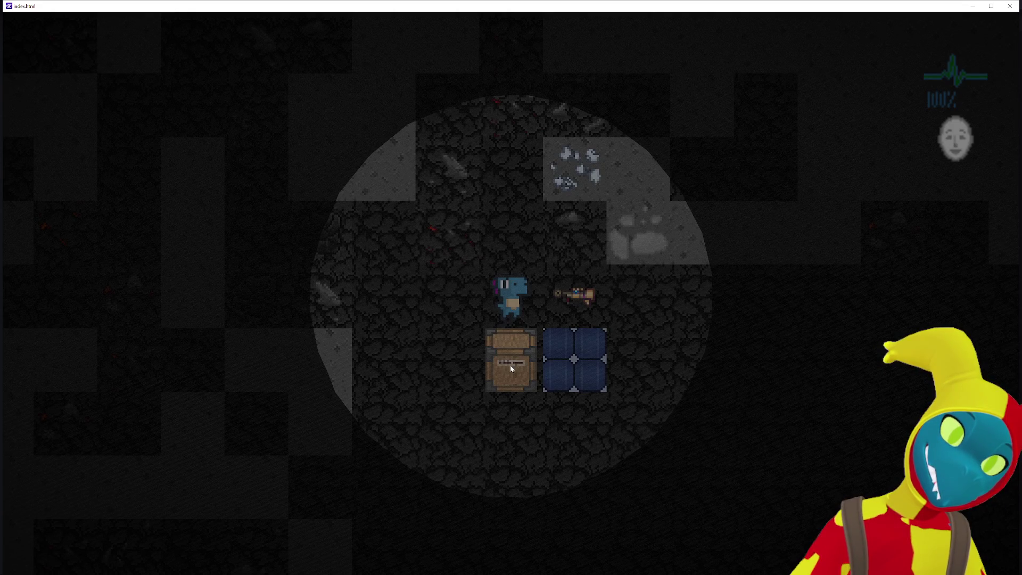
left_click(511, 369)
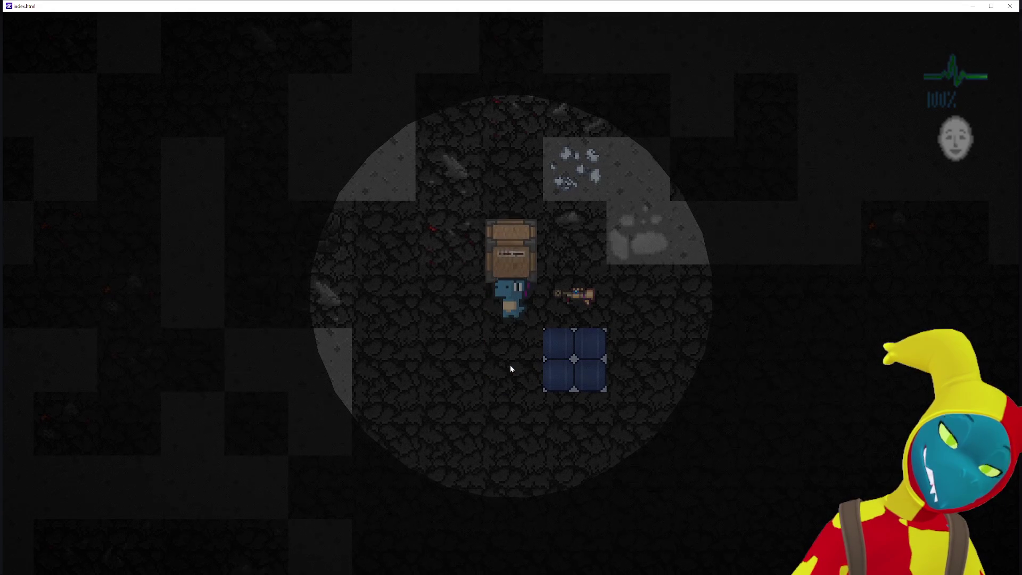
key("s")
key("d")
left_click(649, 273)
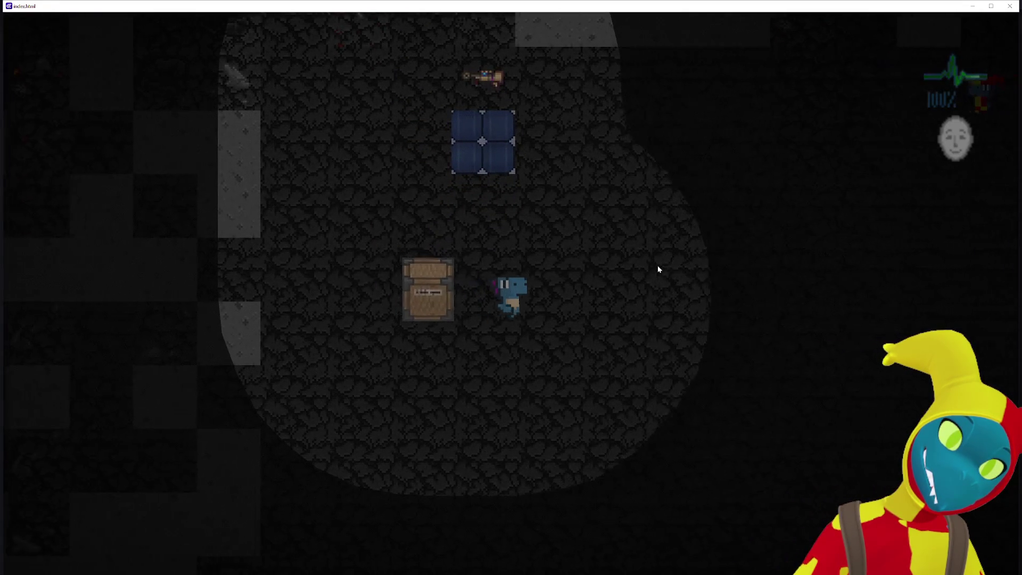
Step: Walk the character around the cave and over to the weapon
key("d")
key("w")
key("a")
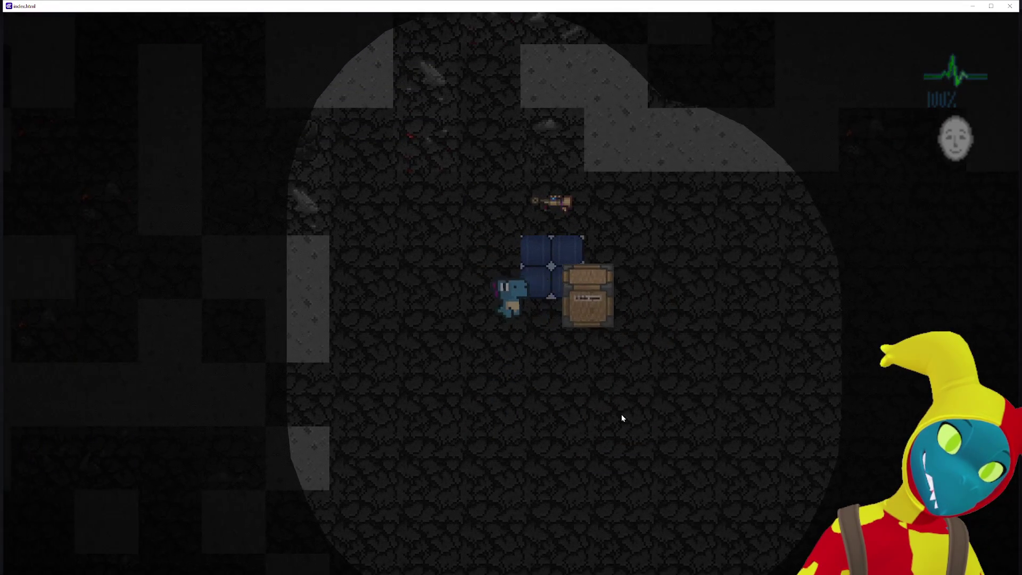
key("a")
key("d")
key("s")
key("d")
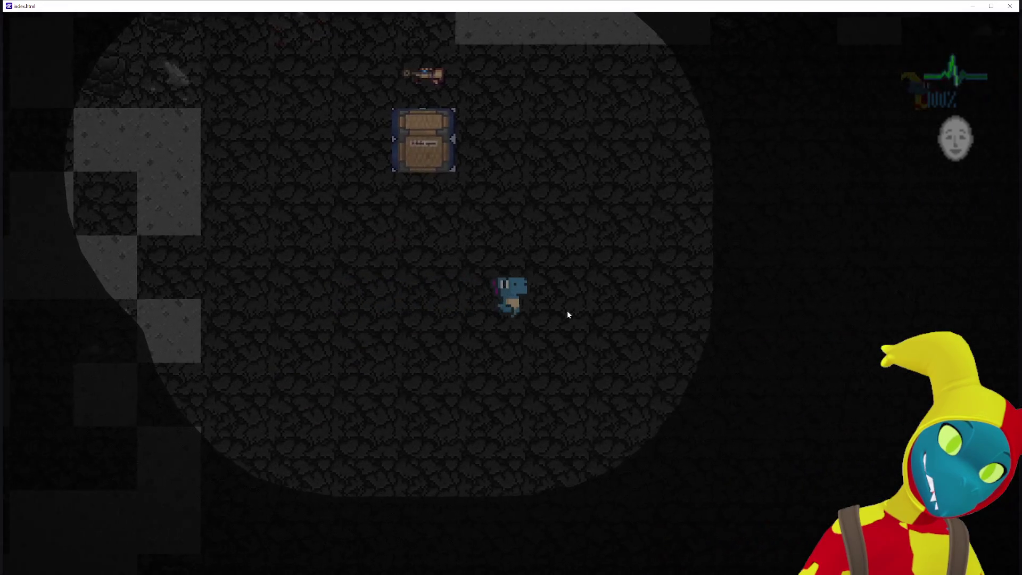
key("w")
key("d")
key("s")
key("a")
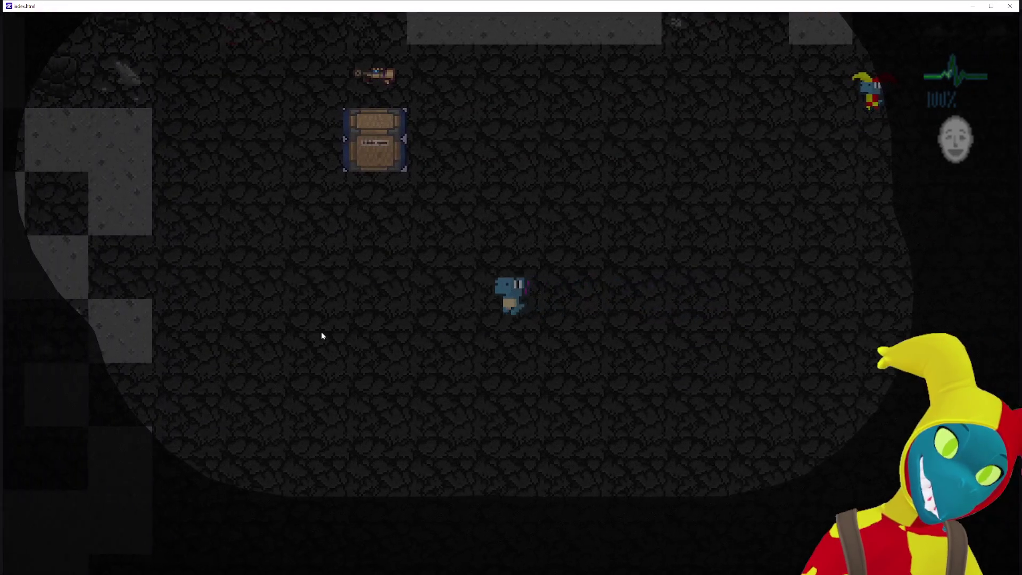
key("a")
key("d")
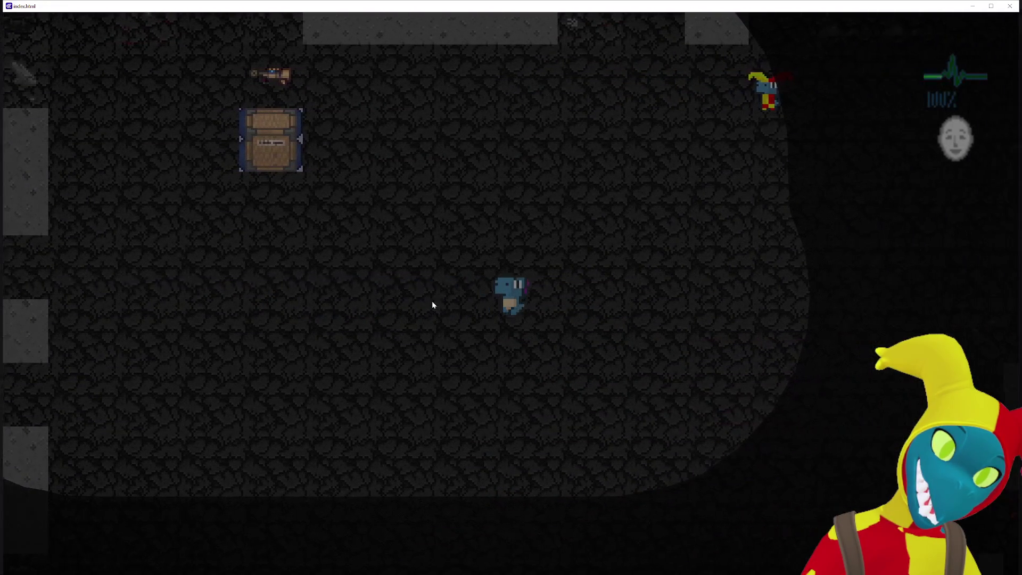
key("a")
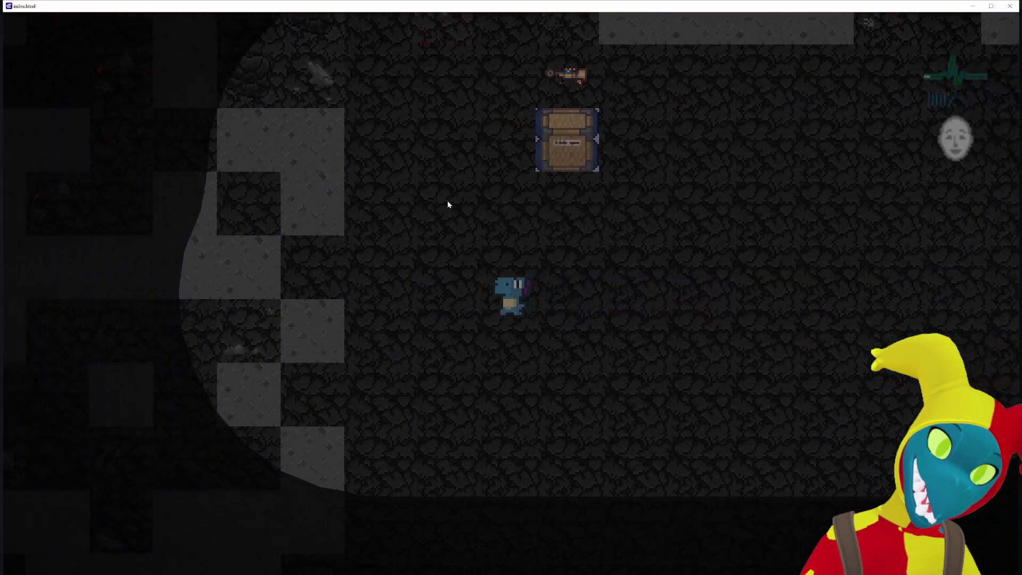
key("w")
key("a")
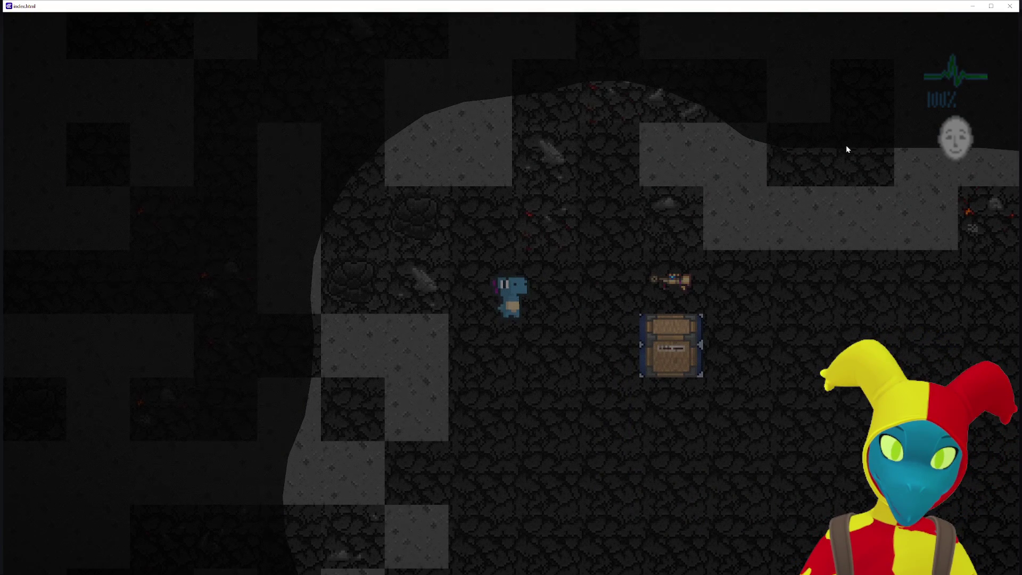
key("d")
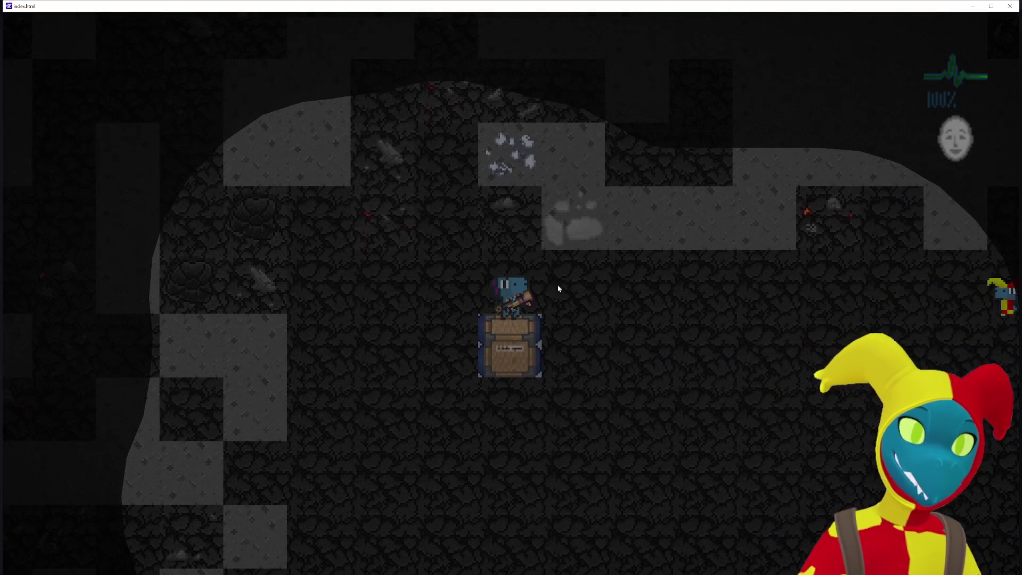
Step: Grab the crate, carry it left and up, and mine the ore rock above
left_click(521, 354)
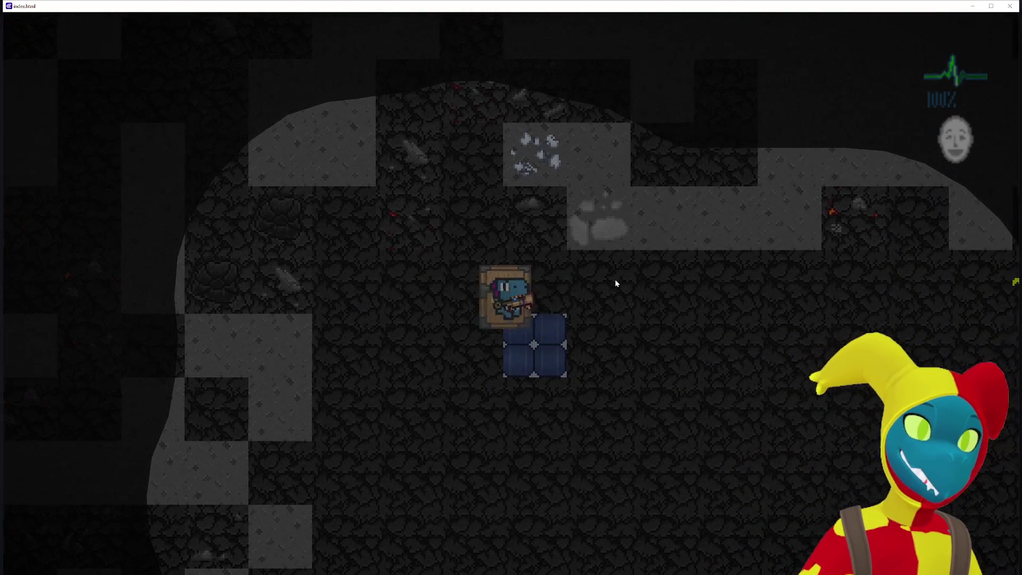
key("d")
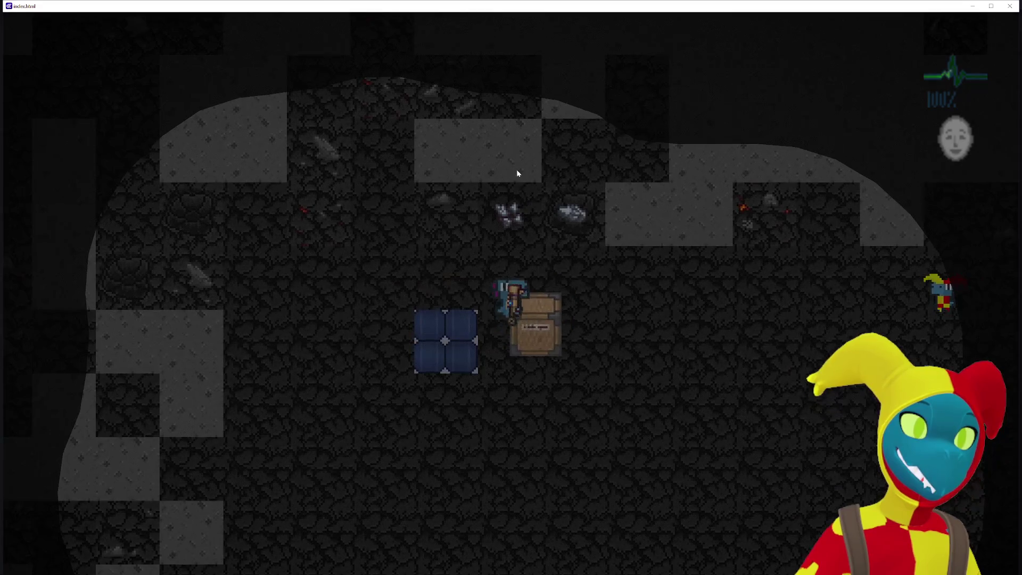
key("a")
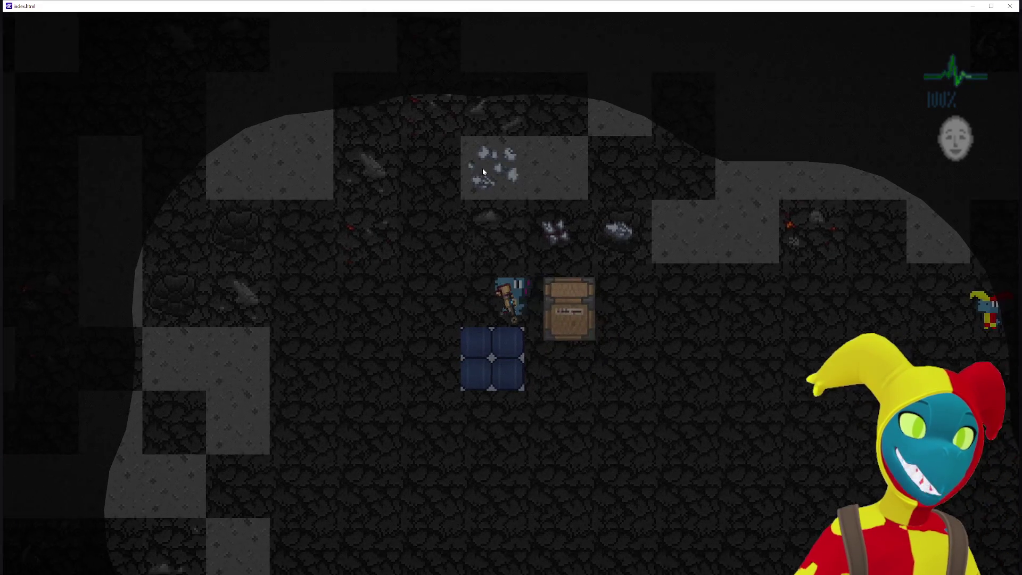
key("w")
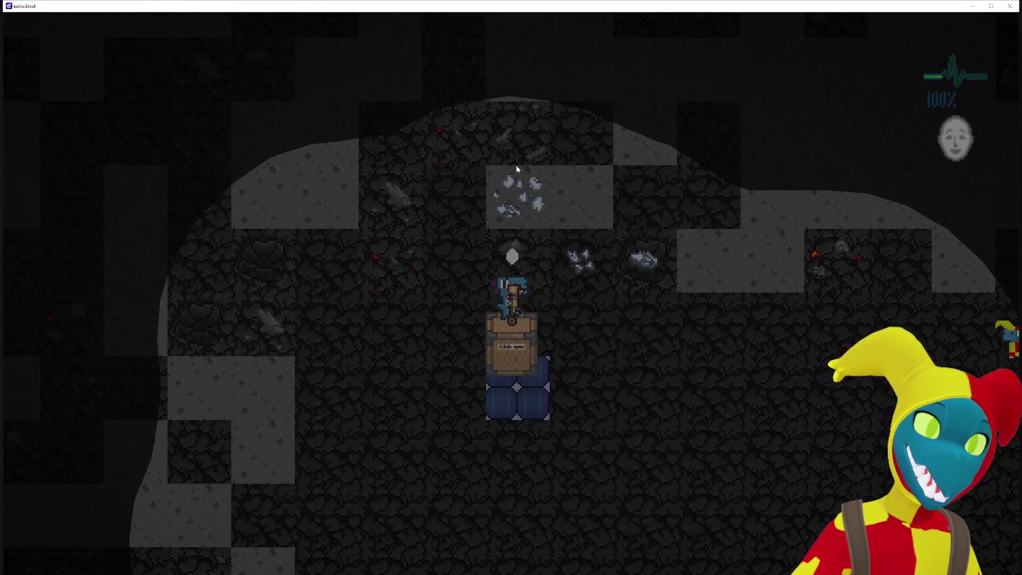
left_click(515, 167)
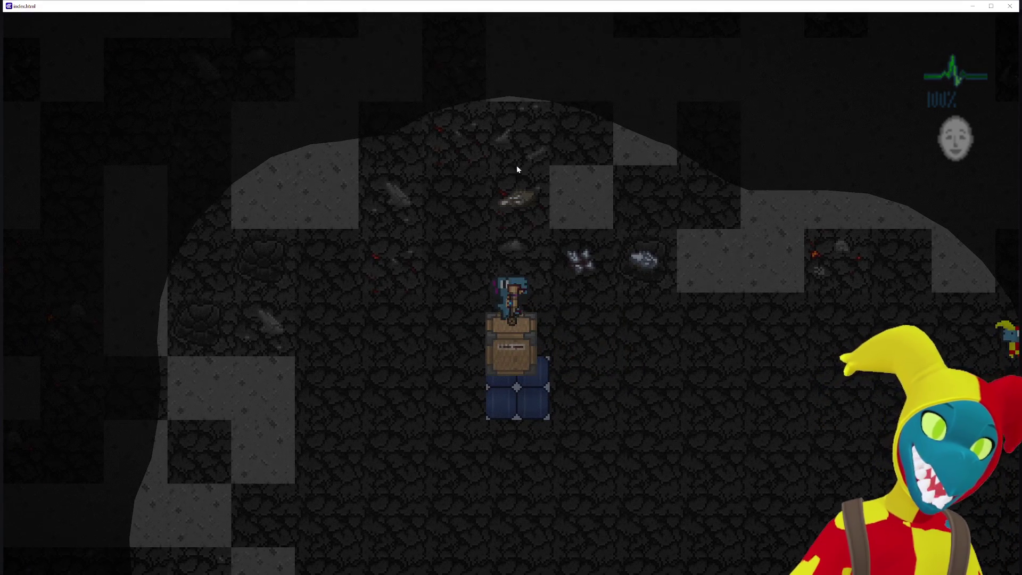
Step: Collect the dropped ore with the crate, mine the grey stone tile, then close the preview
key("w")
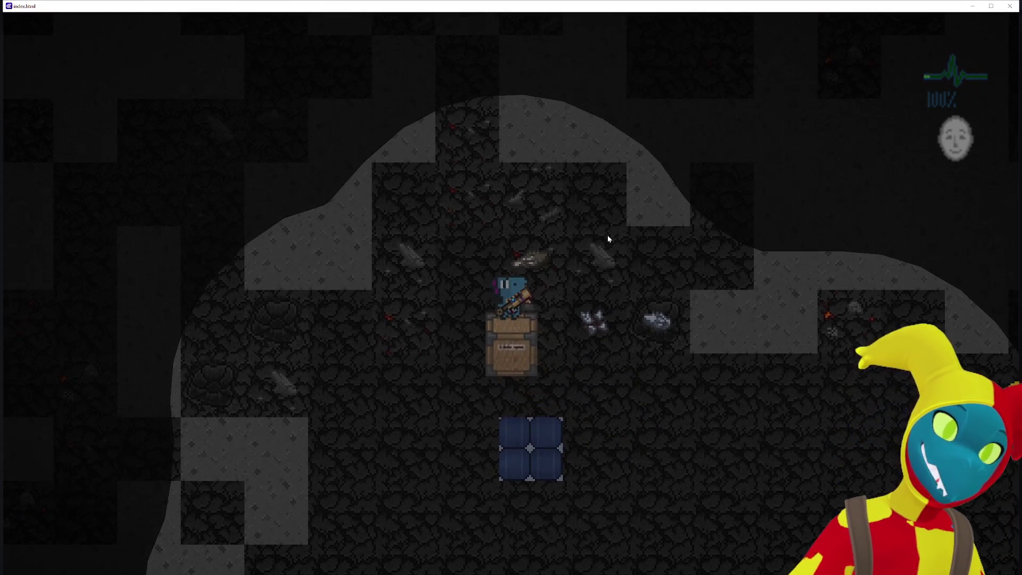
key("d")
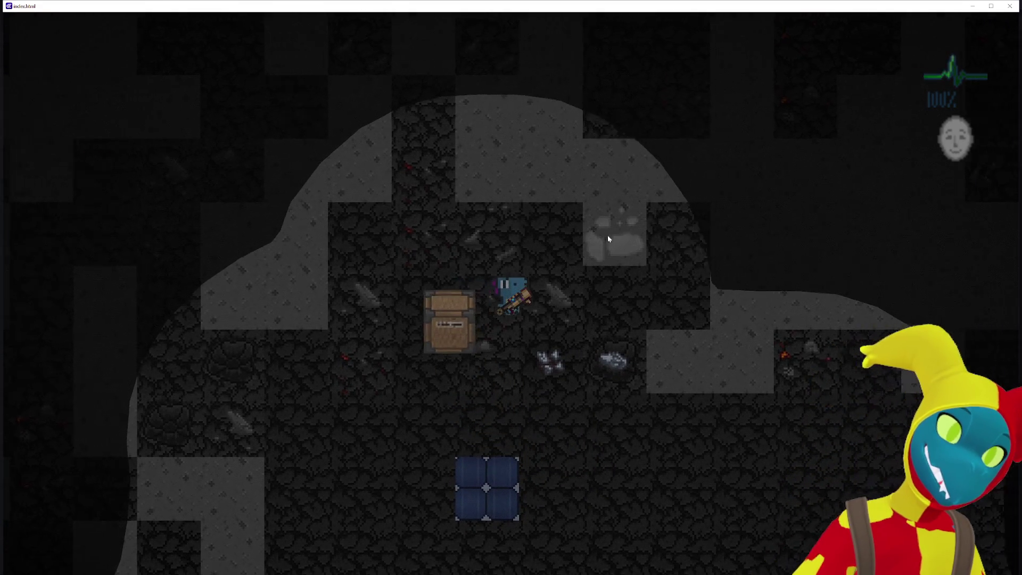
key("s")
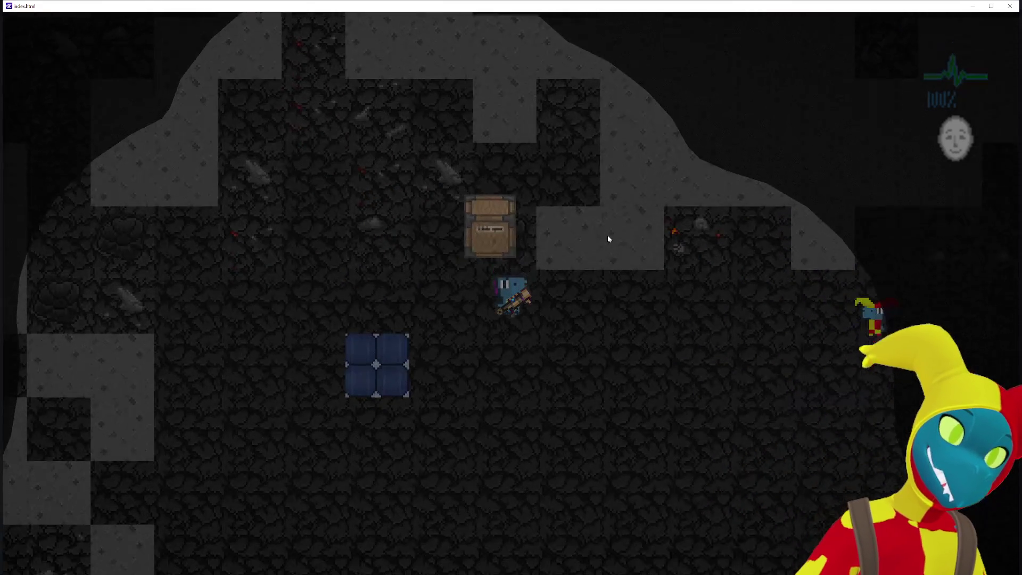
key("a")
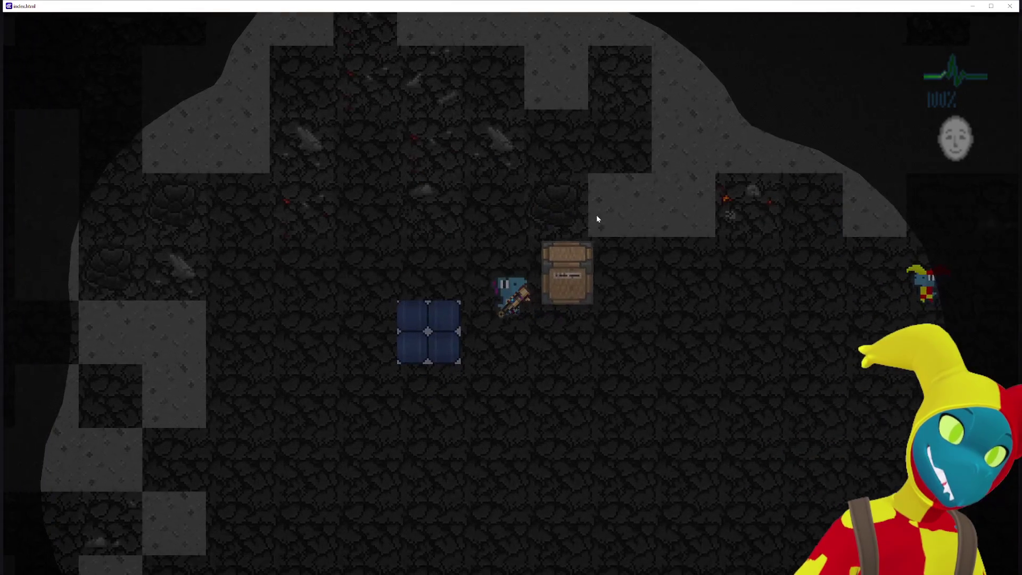
key("w")
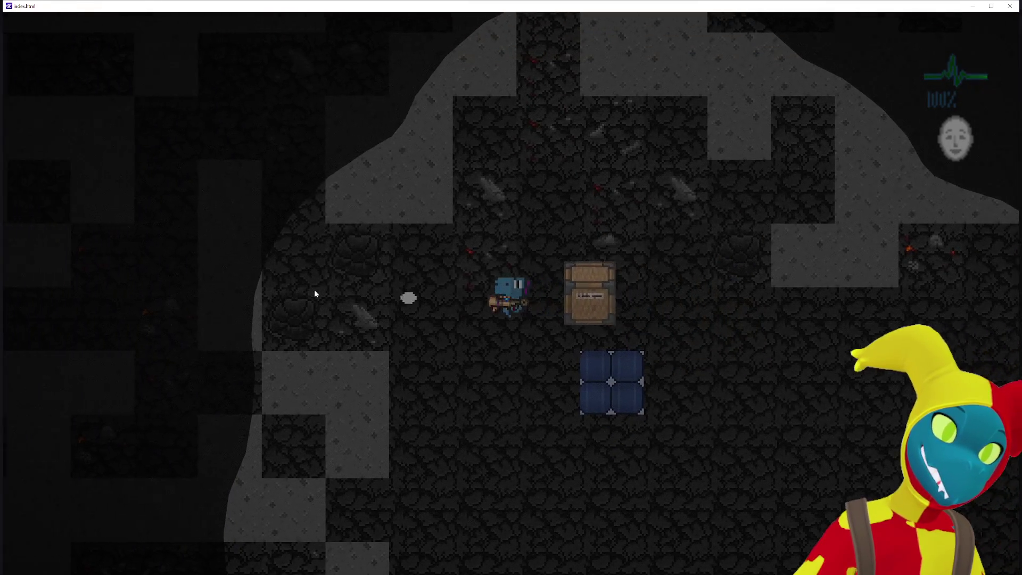
key("a")
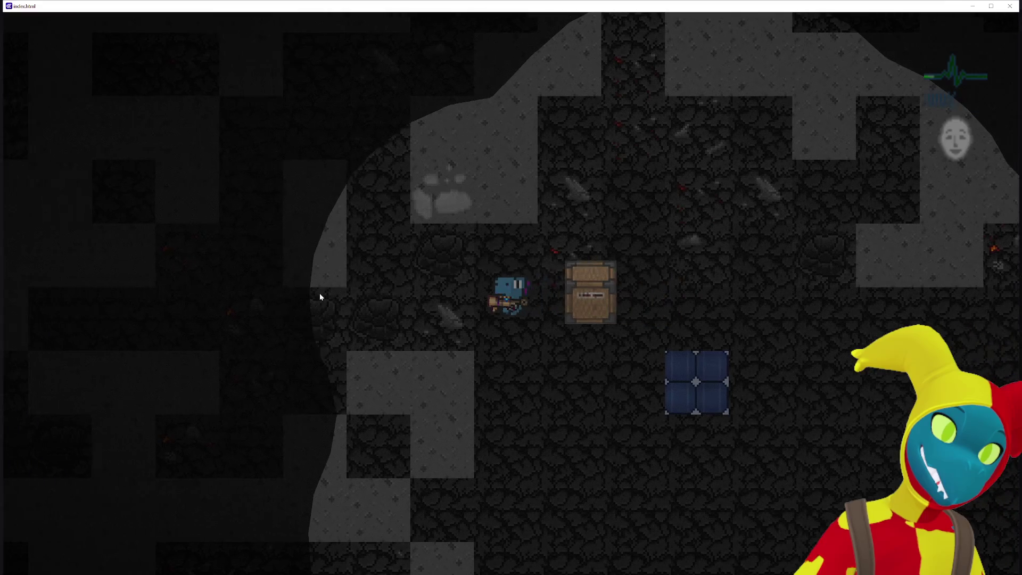
key("a")
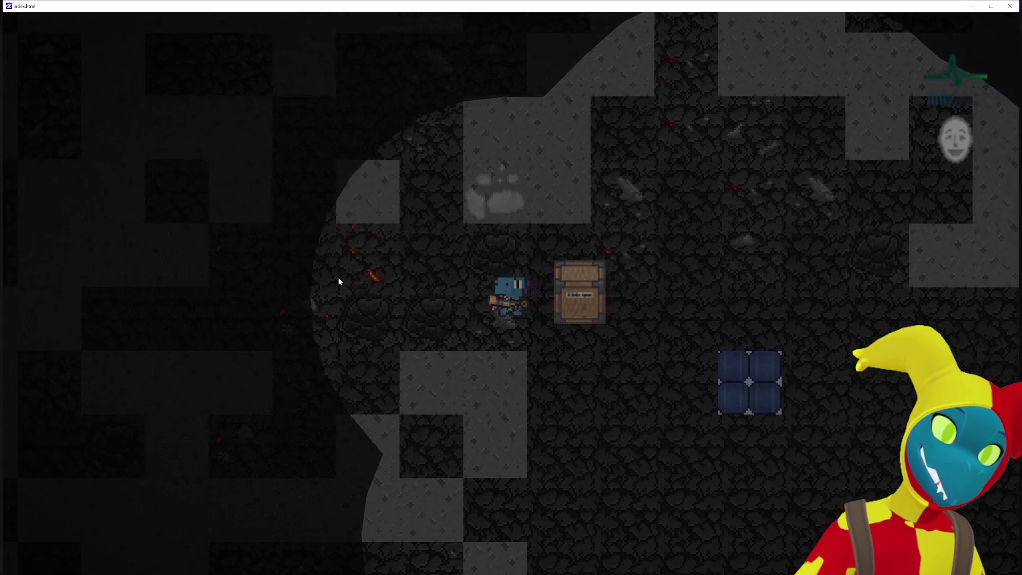
key("a")
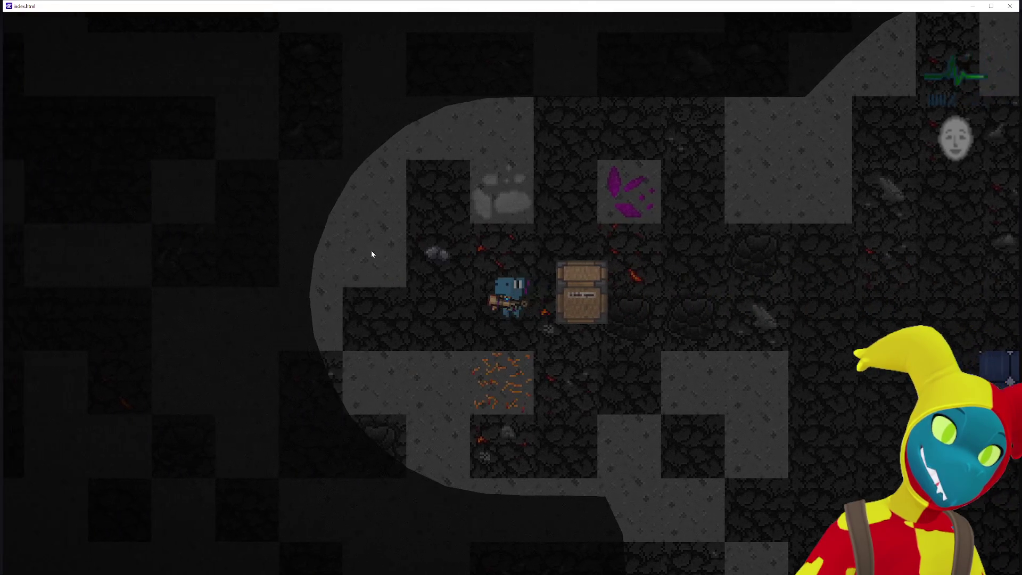
key("a")
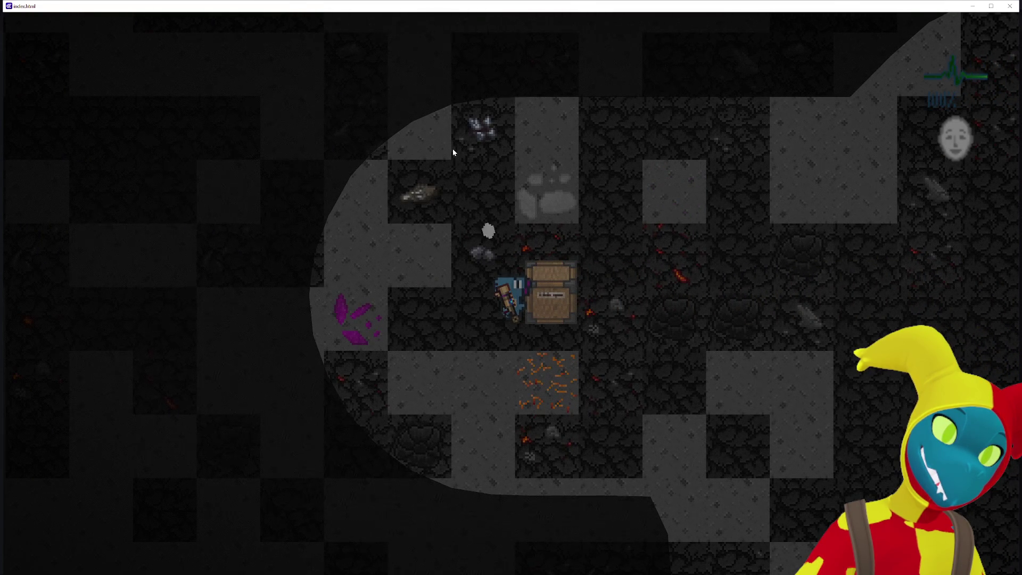
left_click(453, 148)
left_click(1011, 12)
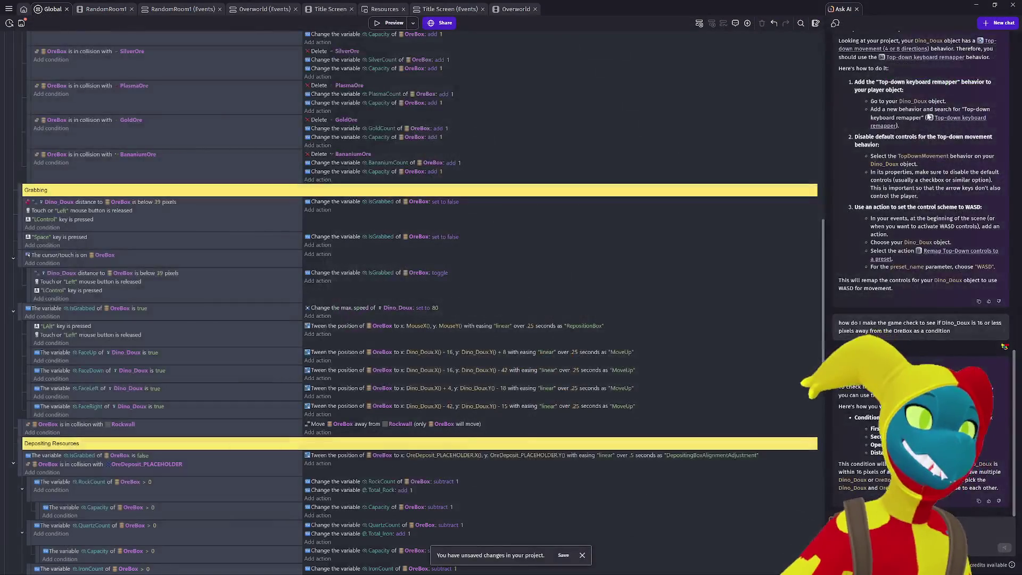
Step: Switch from the Global events to the RandomRoom1 events sheet and its scene editor
scroll(620, 391, "up", 20)
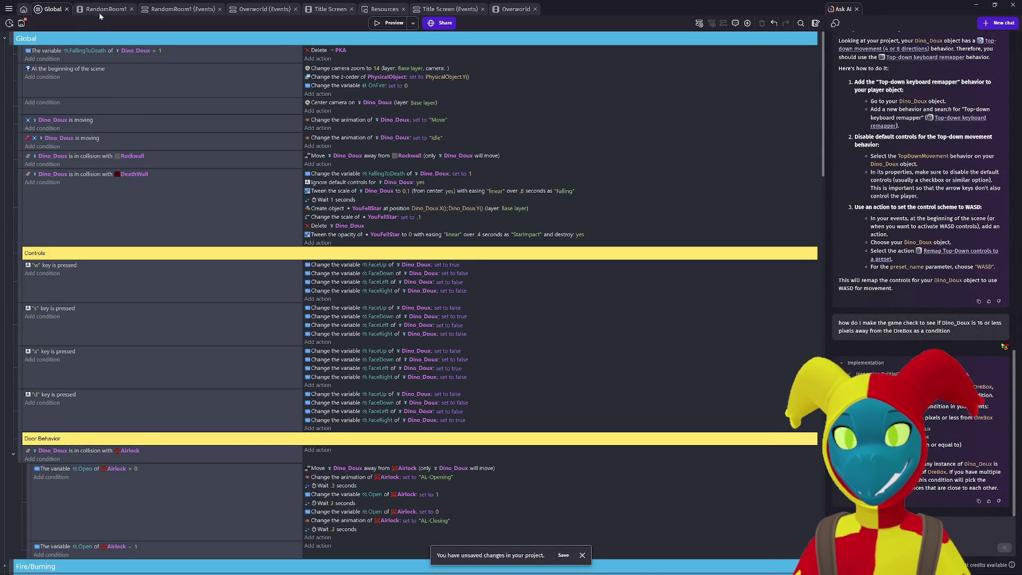
left_click(167, 12)
left_click(110, 10)
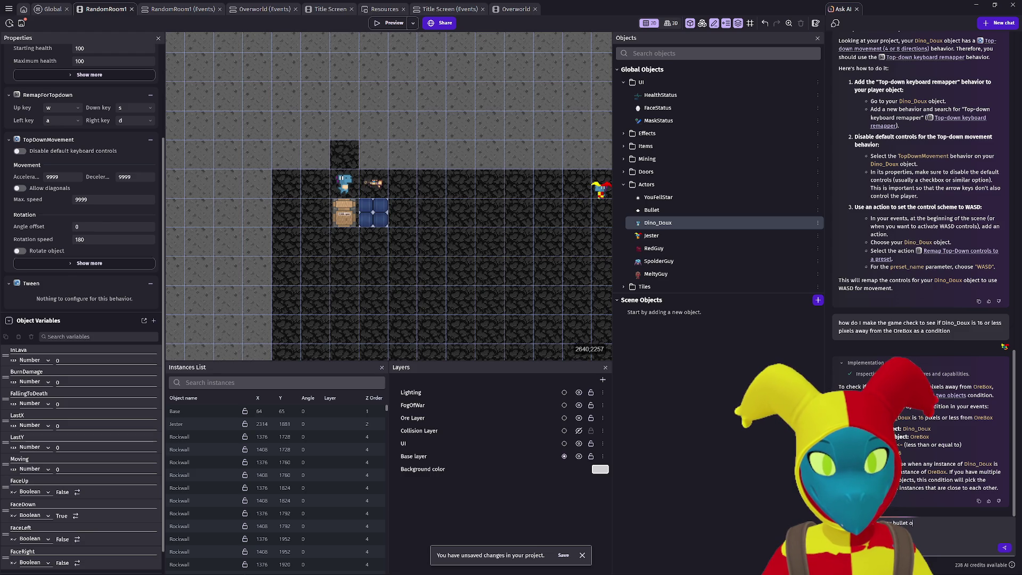
Step: Finish the question about the bullet object and send it to the AI assistant
type("bject can only hit one object? It")
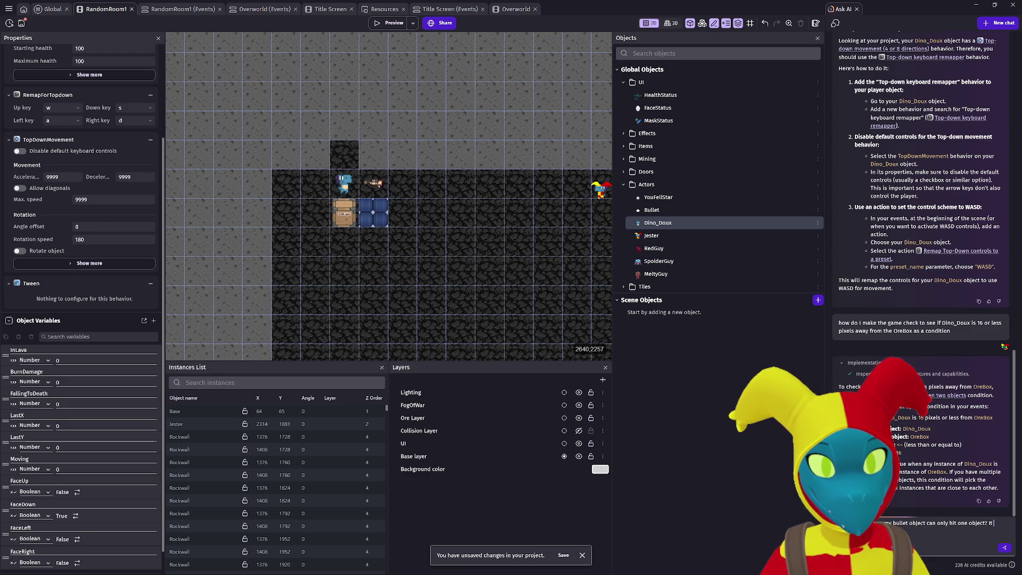
key("BackSpace")
key("BackSpace")
key("BackSpace")
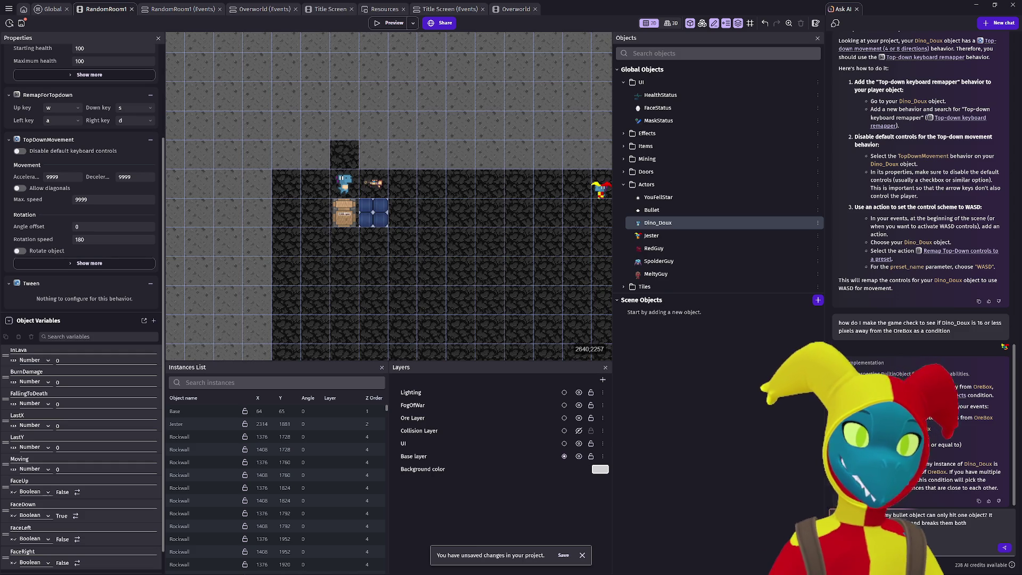
left_click(1004, 549)
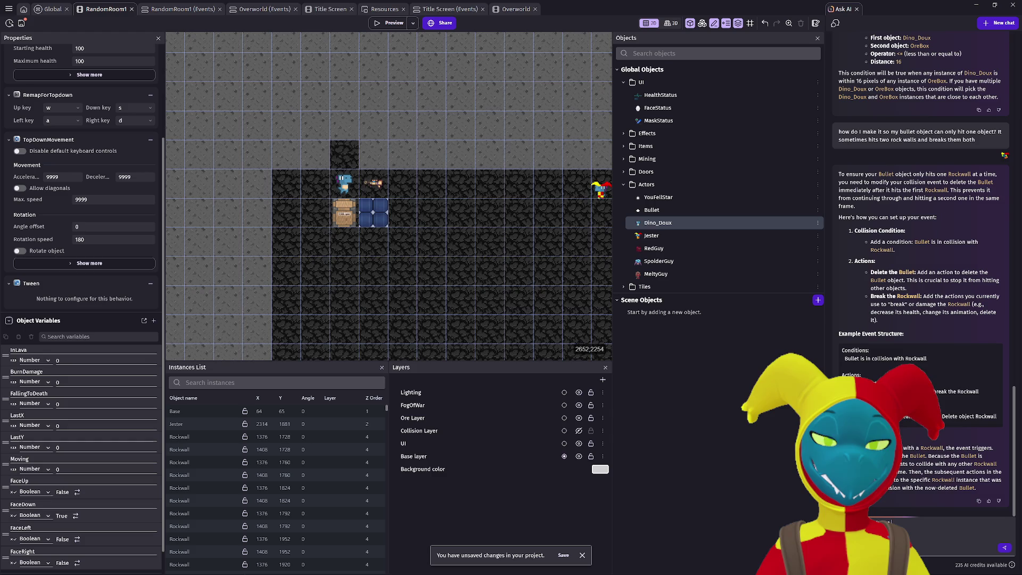
Step: Ask why the bullet still sometimes breaks multiple walls and read the AI's reply
type("it still stom")
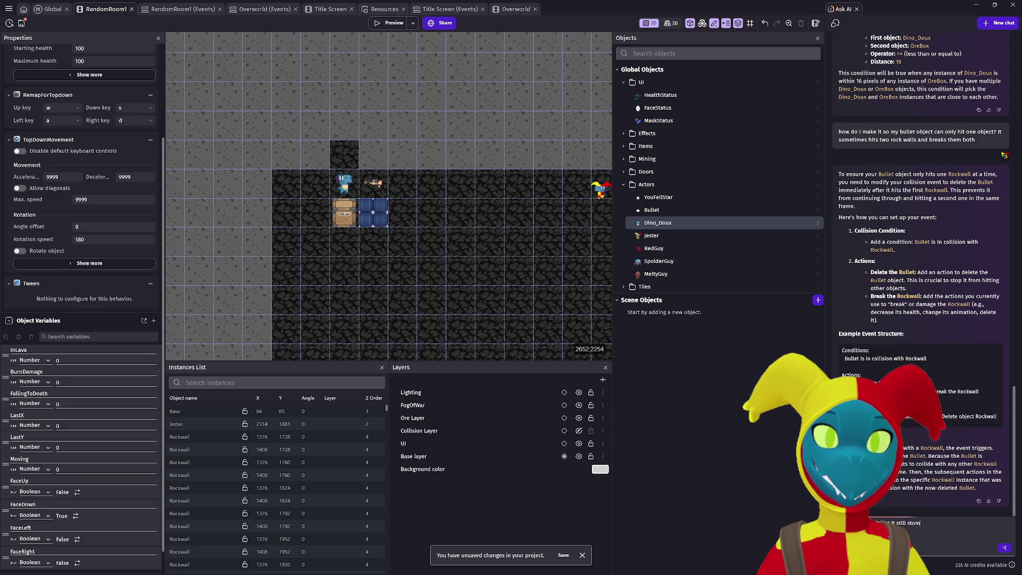
key("BackSpace")
key("BackSpace")
key("BackSpace")
type("ometimes ")
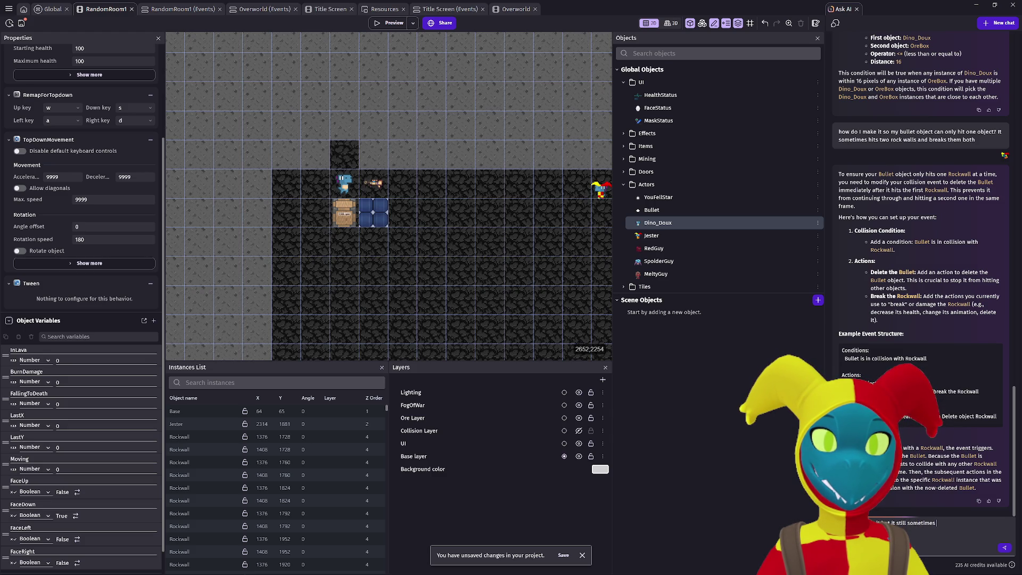
type("breaks multiple")
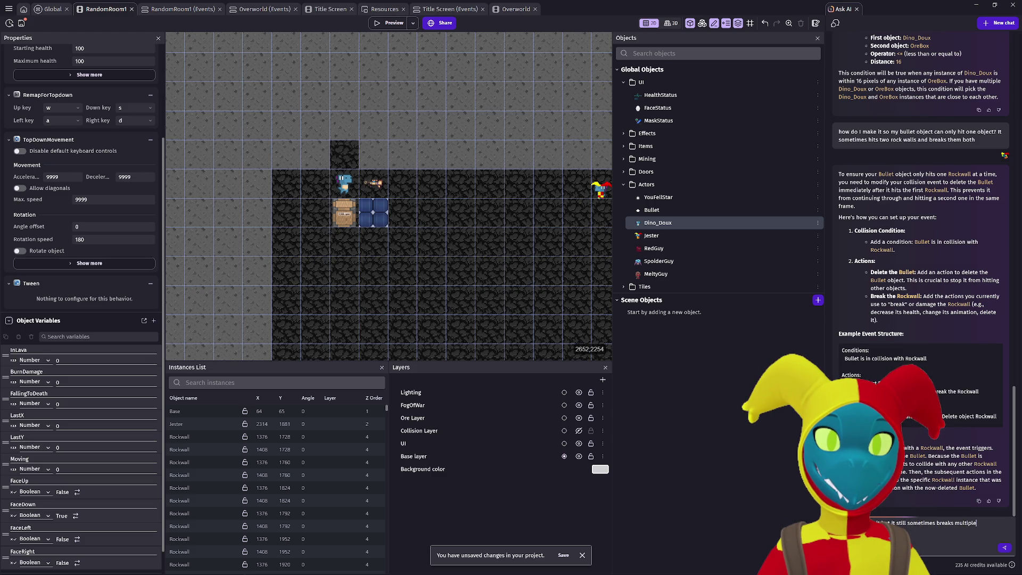
type(" walls")
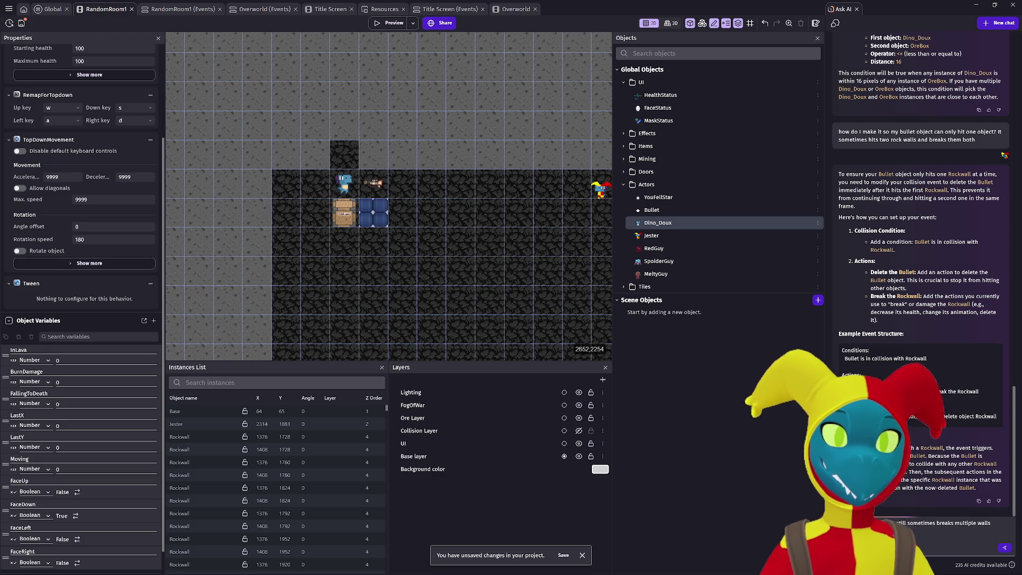
key("Return")
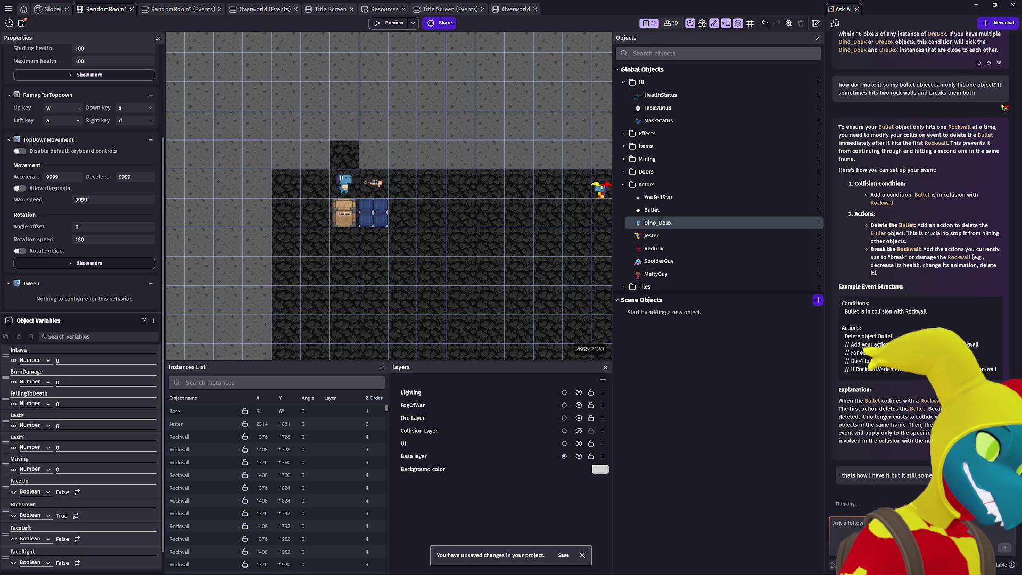
scroll(915, 405, "up", 3)
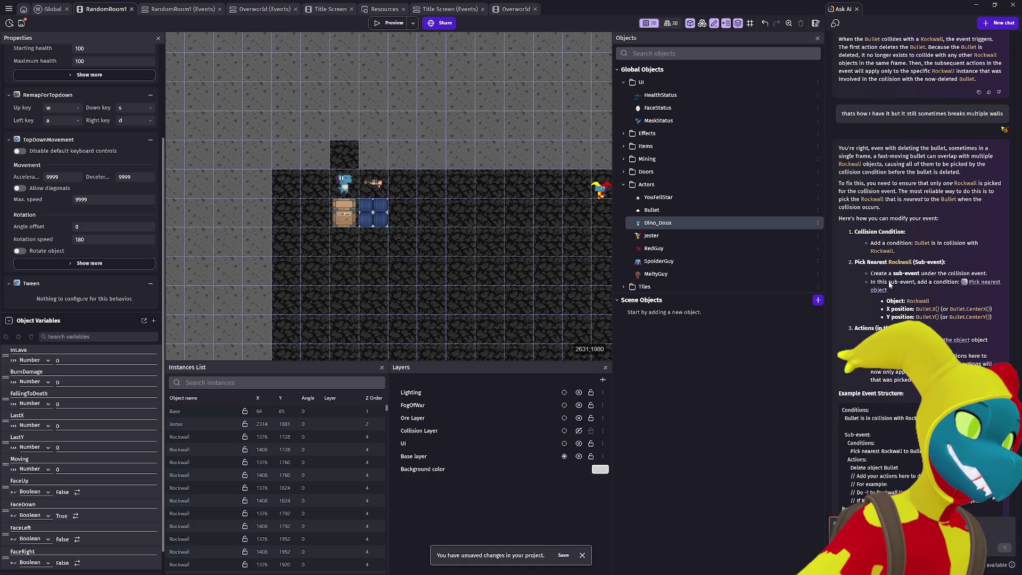
scroll(846, 275, "down", 1)
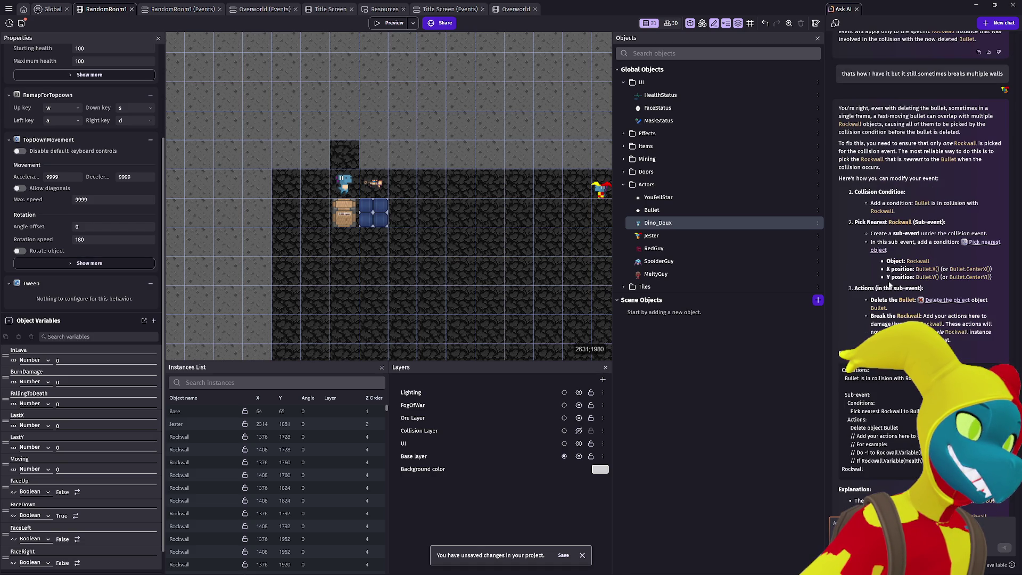
left_click(176, 9)
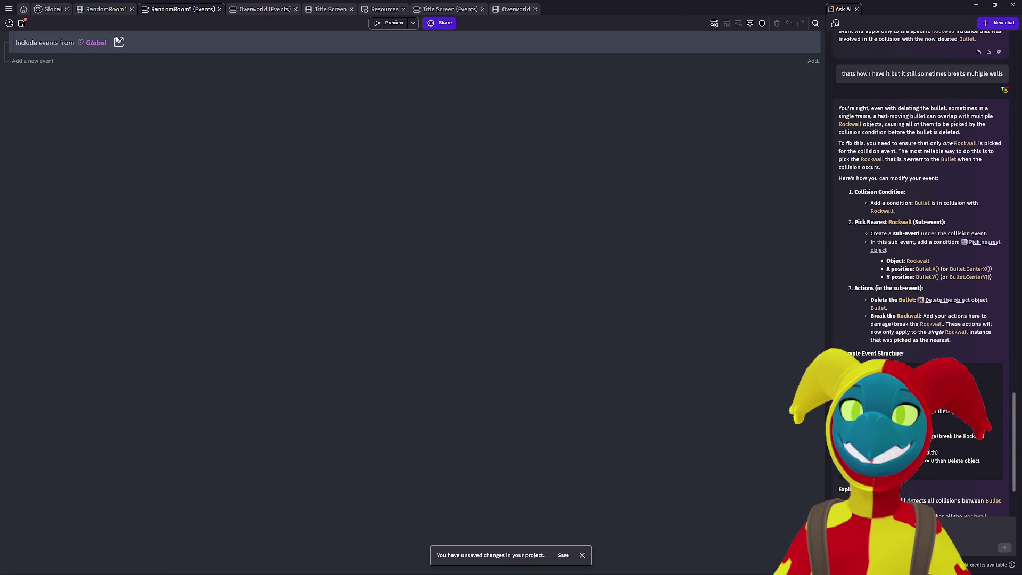
Step: Look through the Title Screen, resources and RandomRoom1 tabs, ending on the Global events sheet
left_click(241, 14)
left_click(329, 15)
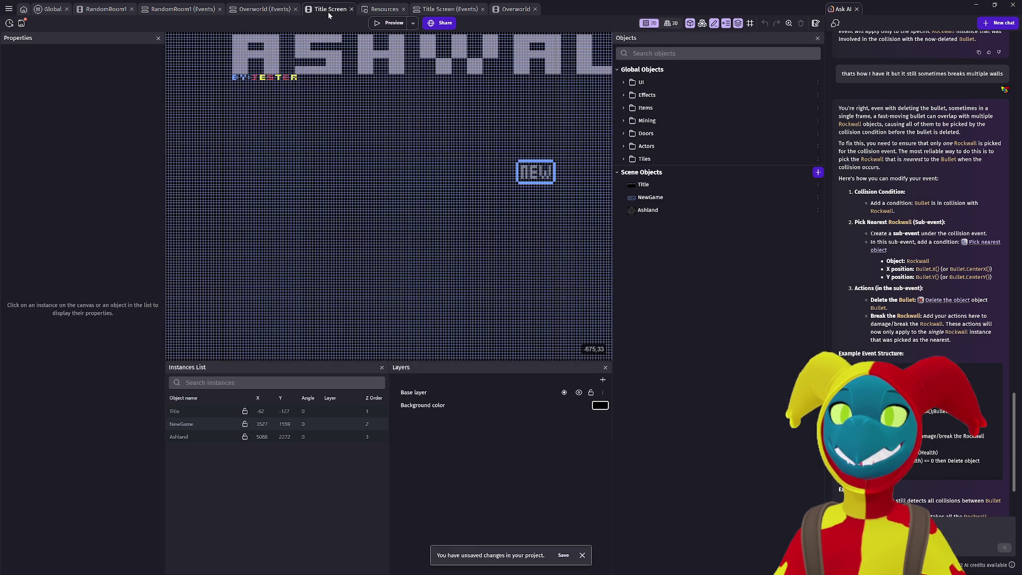
left_click(384, 11)
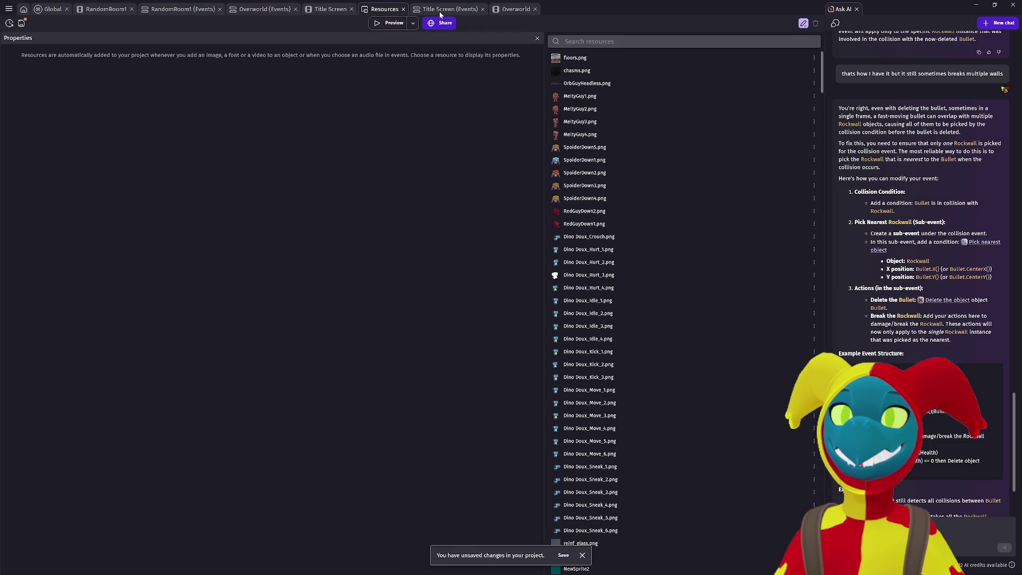
left_click(85, 11)
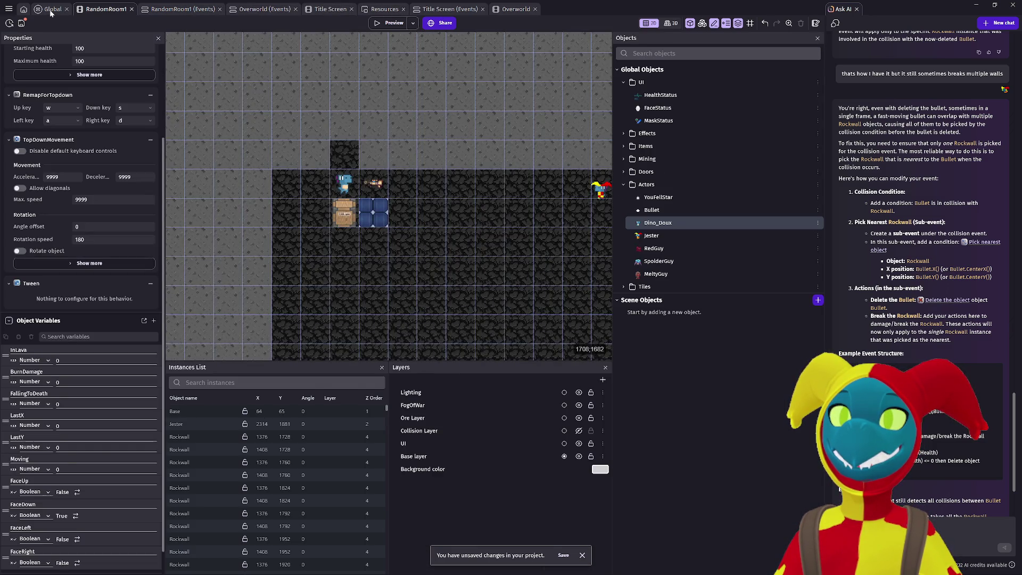
left_click(52, 11)
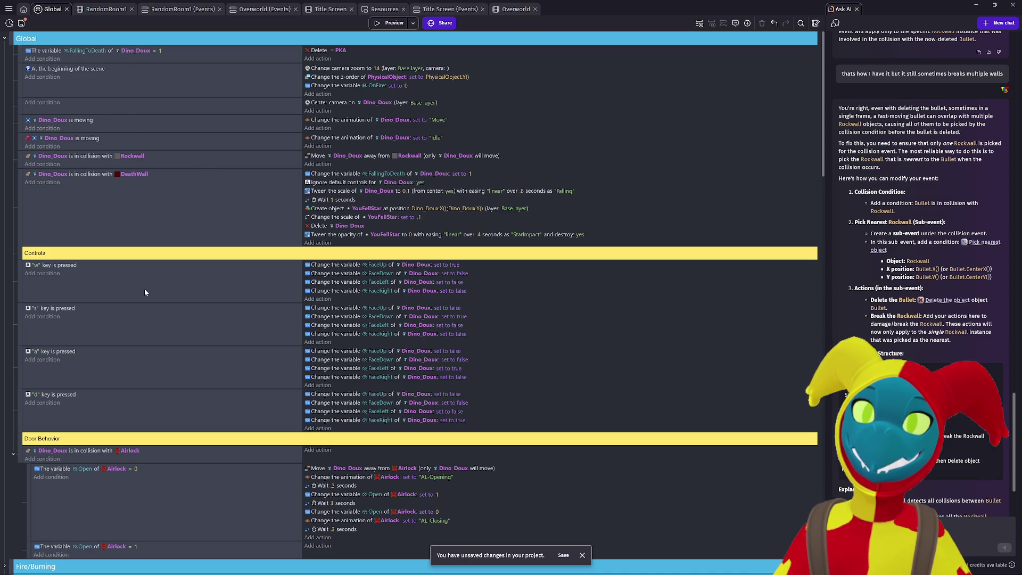
Step: Expand Terrain/Mining, select the Mining Rocks event, and undo the last two event changes
scroll(132, 329, "down", 4)
scroll(132, 330, "down", 5)
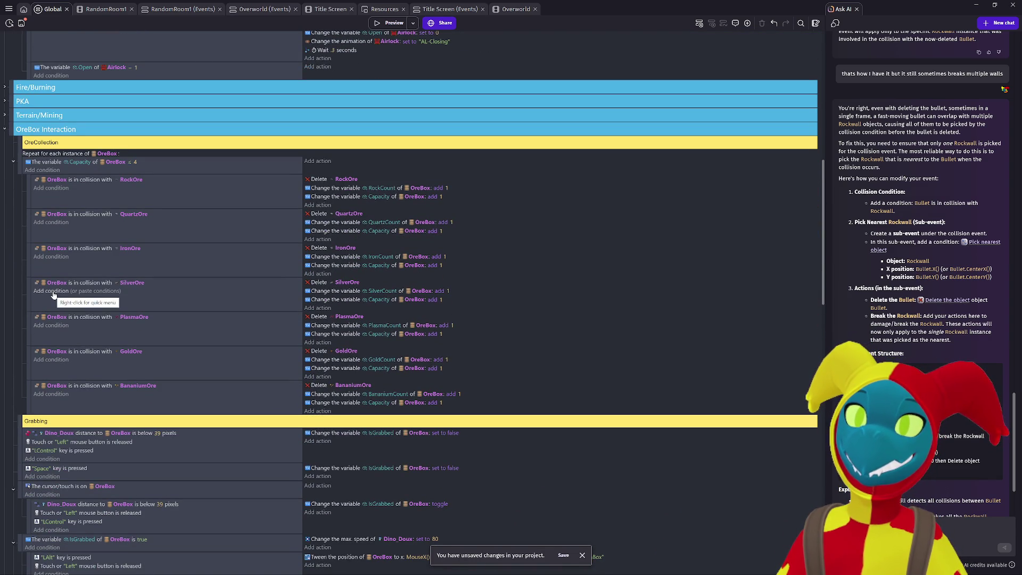
left_click(4, 116)
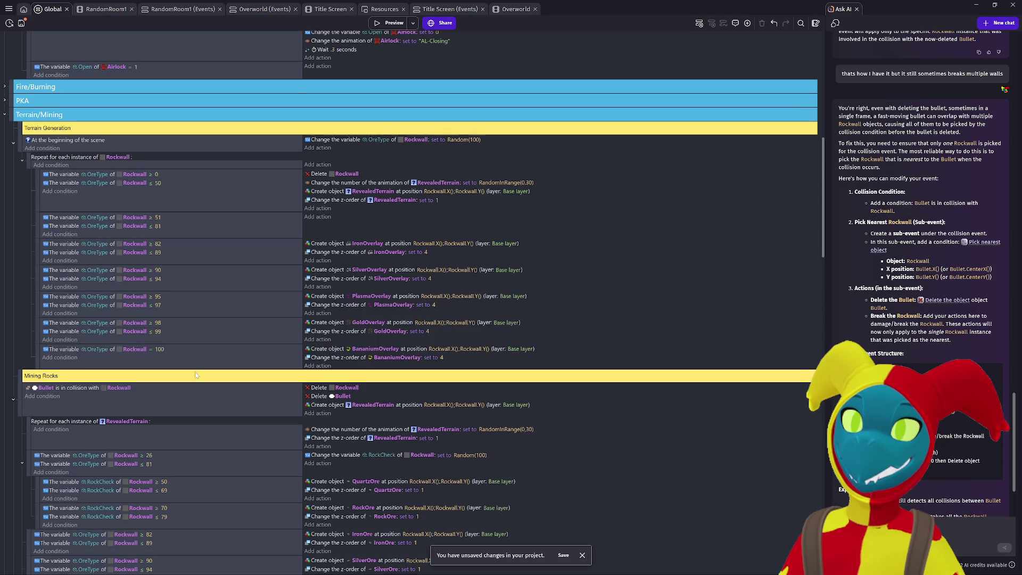
scroll(195, 376, "down", 3)
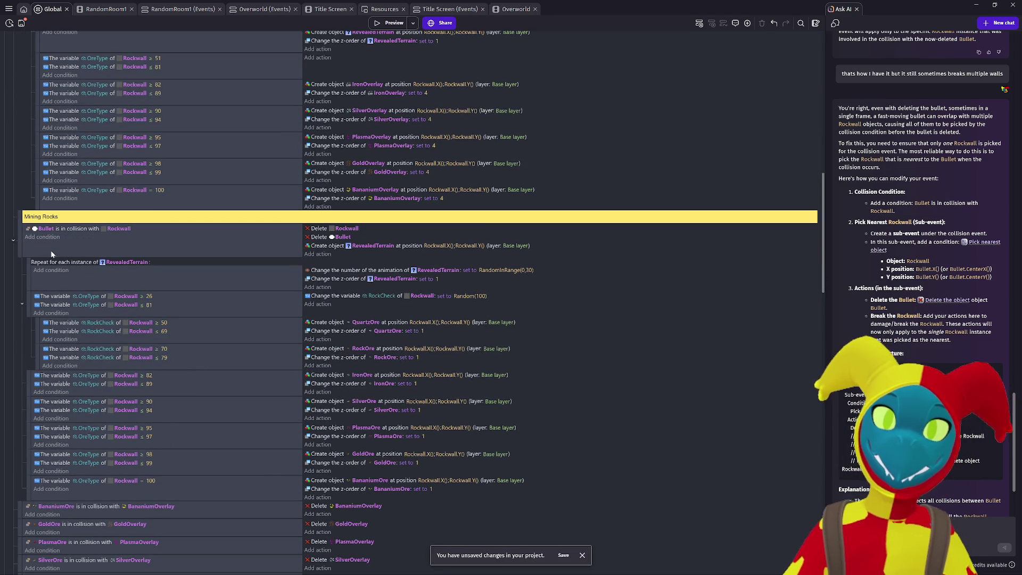
left_click(19, 244)
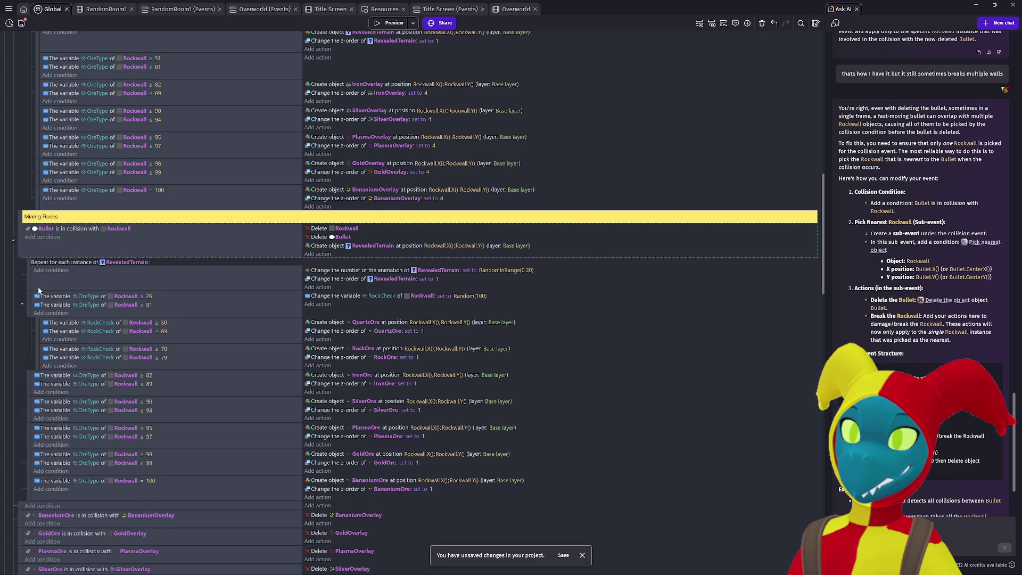
key("ctrl+z")
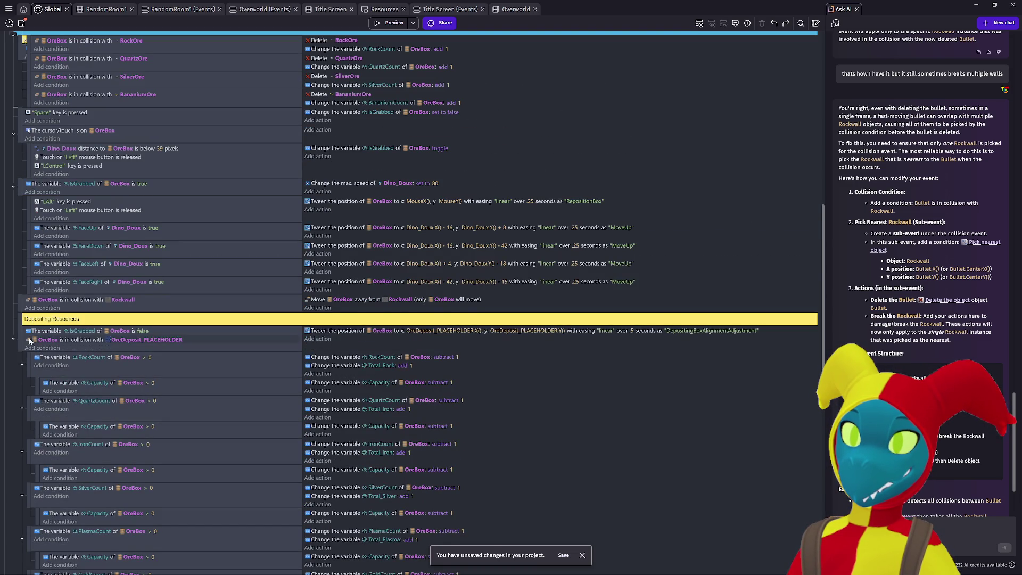
key("ctrl+z")
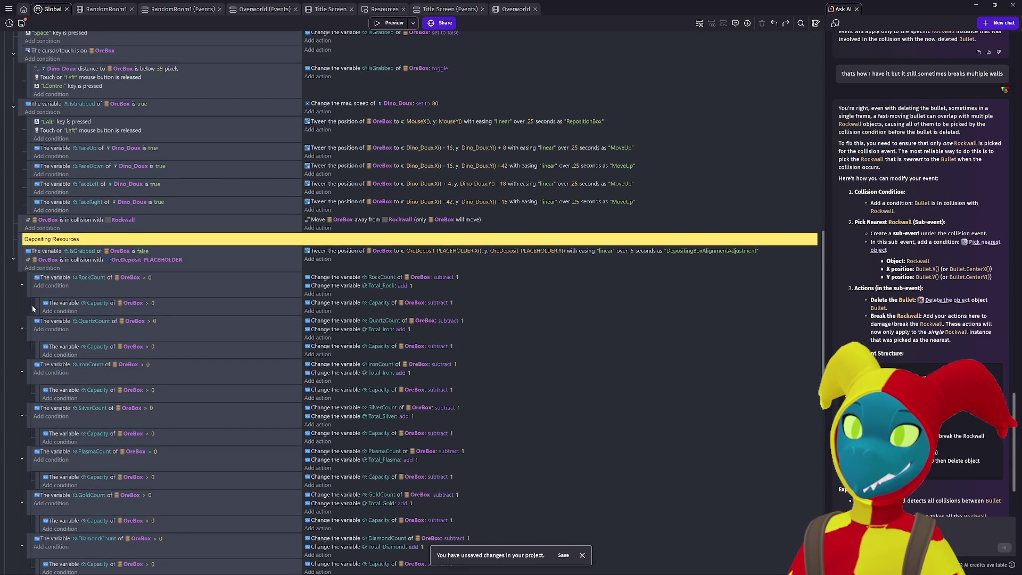
Step: Collapse the Terrain/Mining, OreBox Interaction, Fog of War, UI and Global groups
scroll(113, 262, "up", 4)
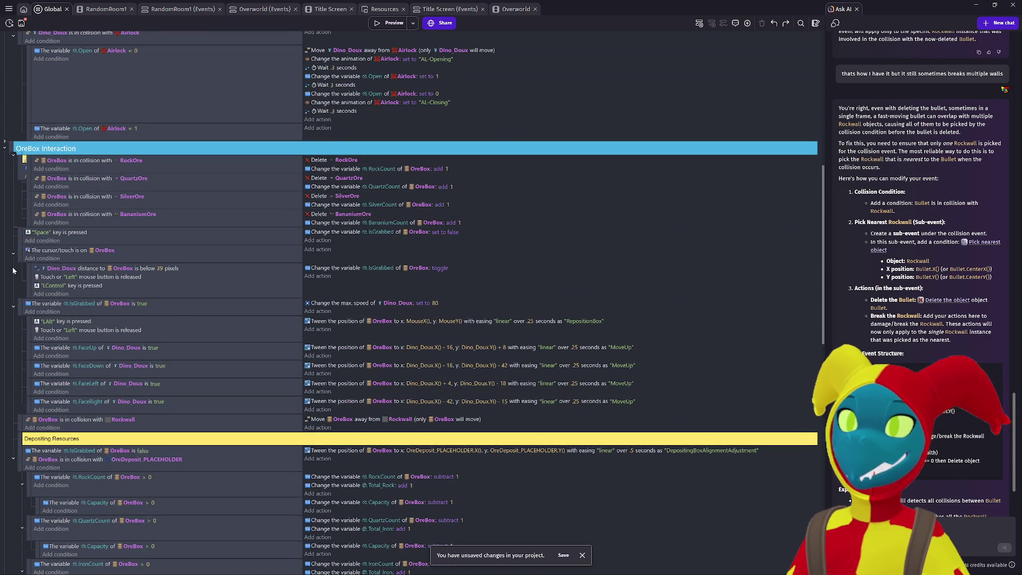
scroll(11, 266, "up", 4)
scroll(12, 266, "up", 1)
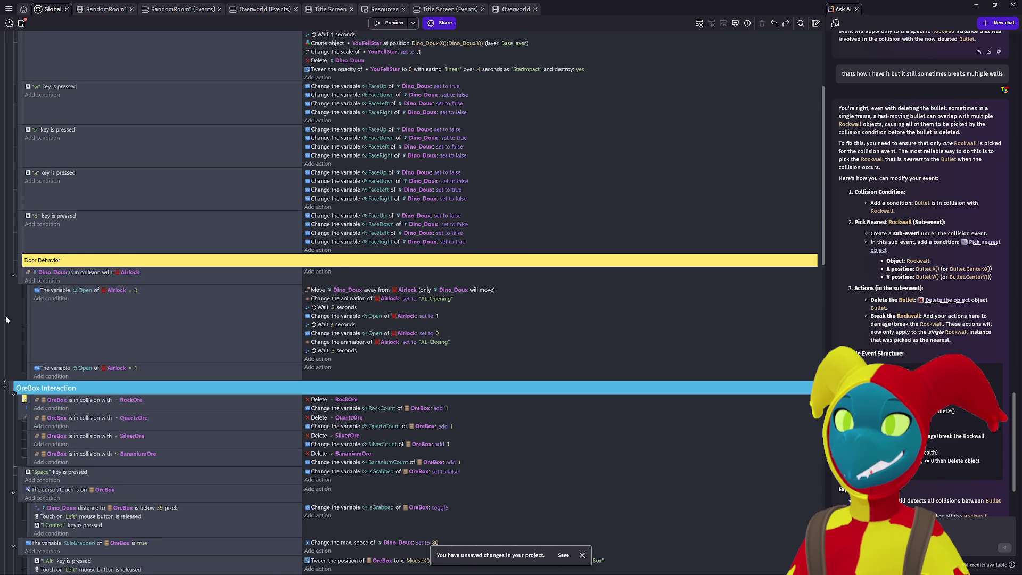
left_click(5, 387)
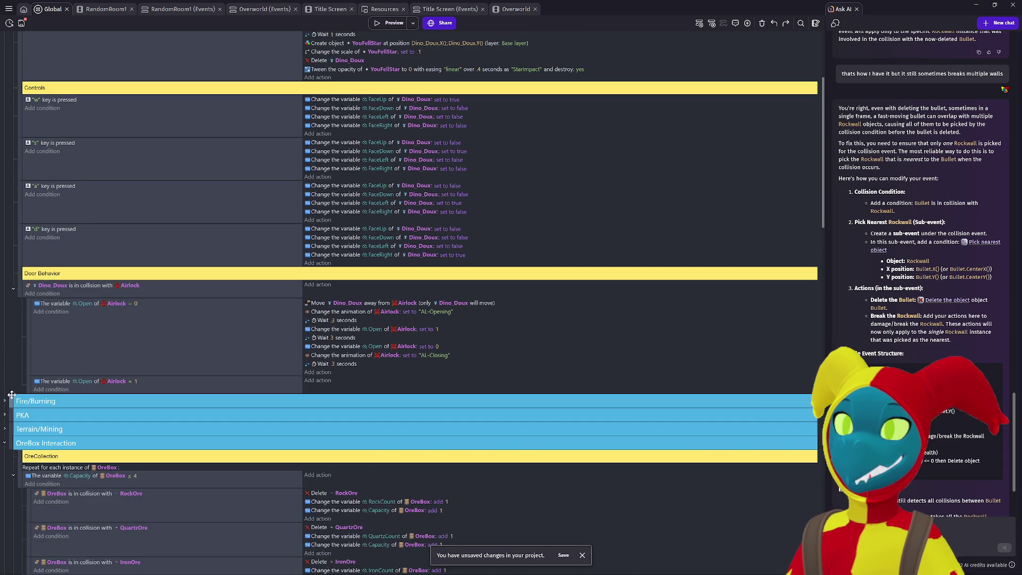
scroll(10, 421, "down", 1)
scroll(9, 421, "down", 2)
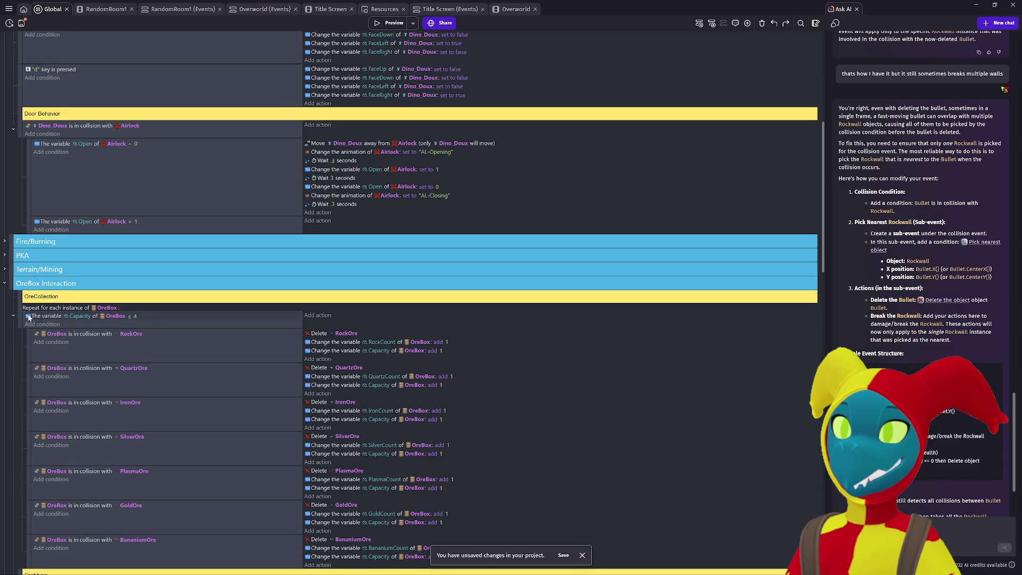
left_click(5, 283)
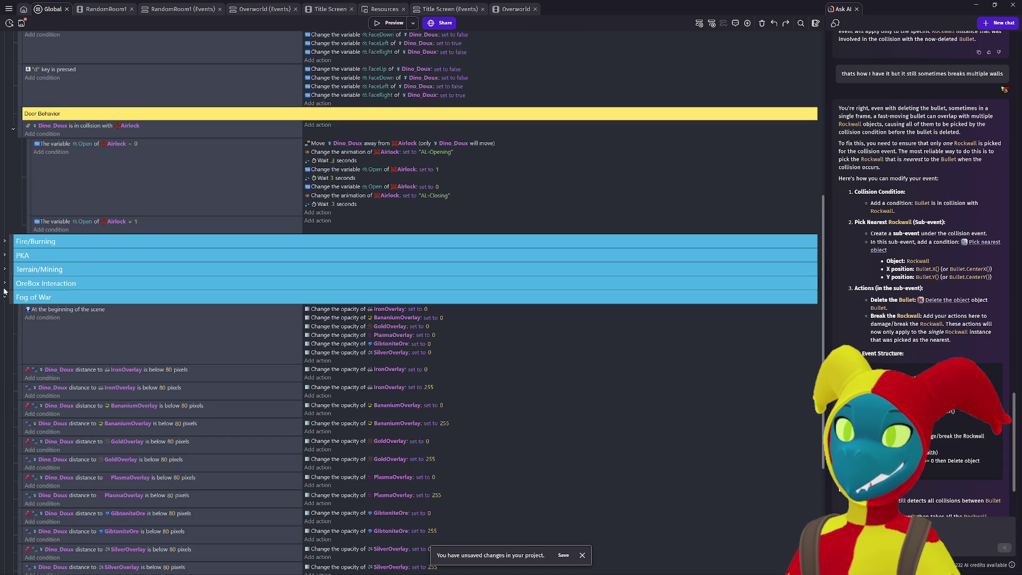
left_click(5, 299)
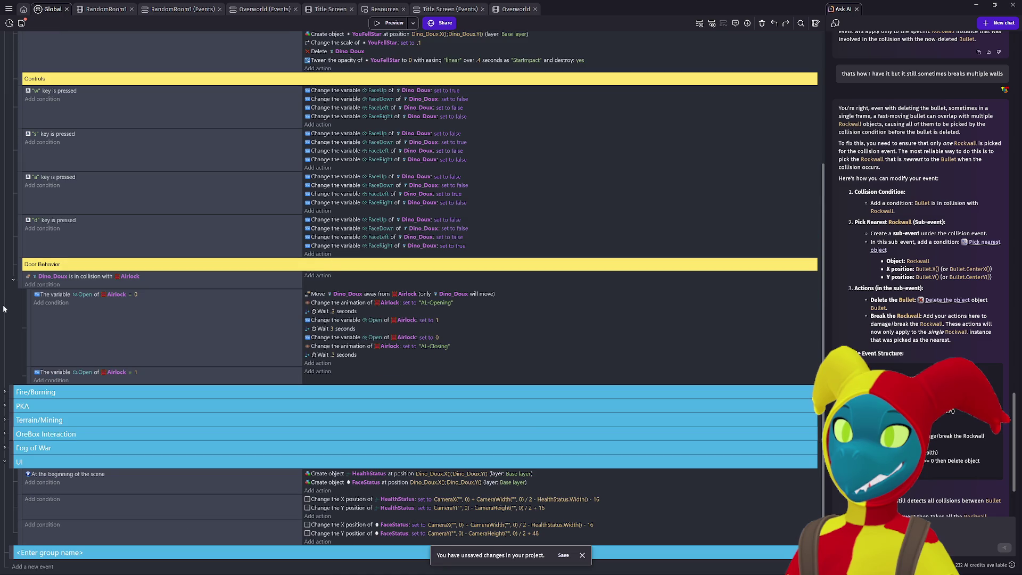
left_click(4, 462)
scroll(12, 436, "up", 3)
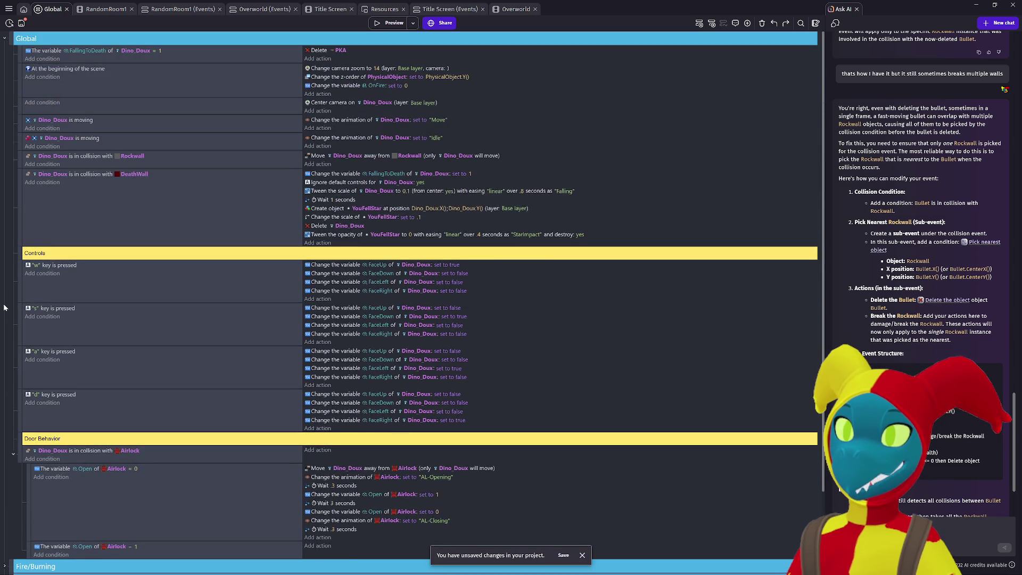
scroll(15, 261, "down", 2)
scroll(15, 261, "up", 2)
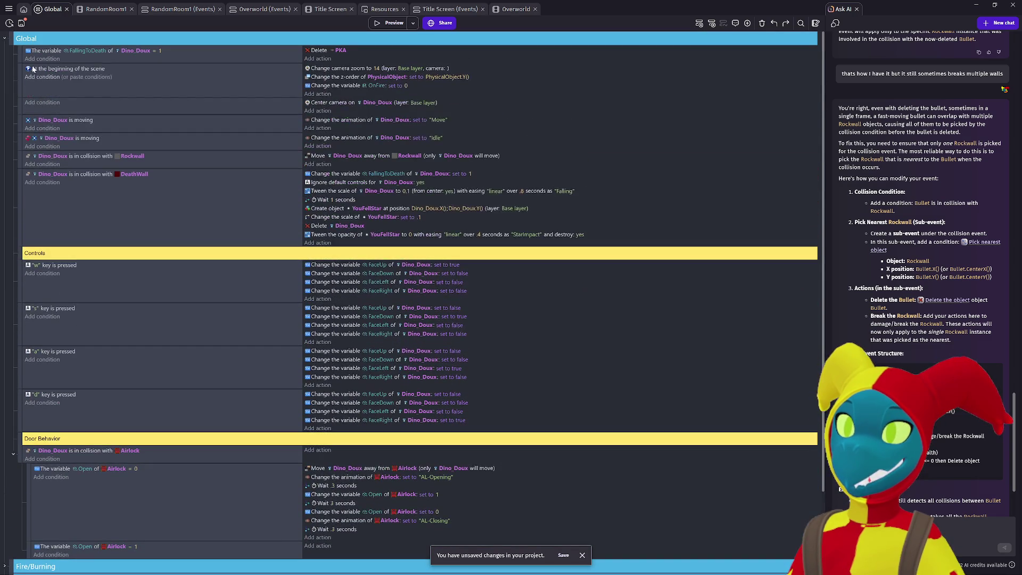
left_click(5, 39)
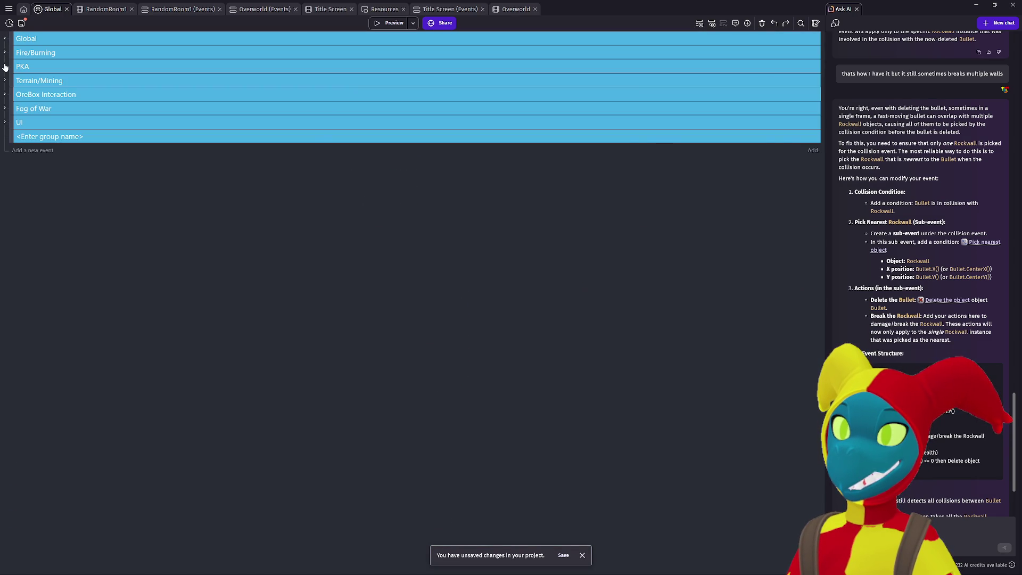
left_click(5, 66)
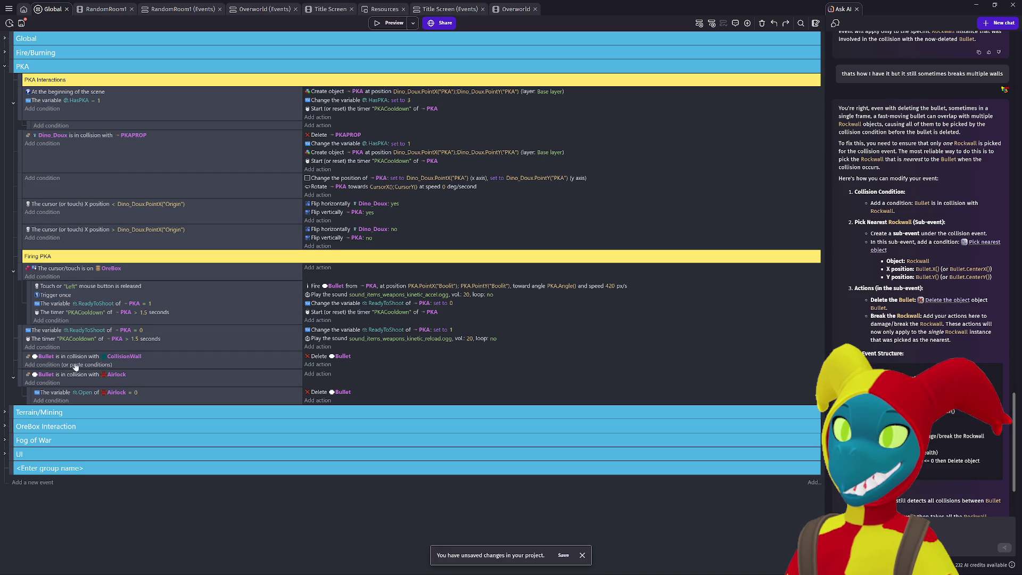
left_click(5, 67)
left_click(4, 80)
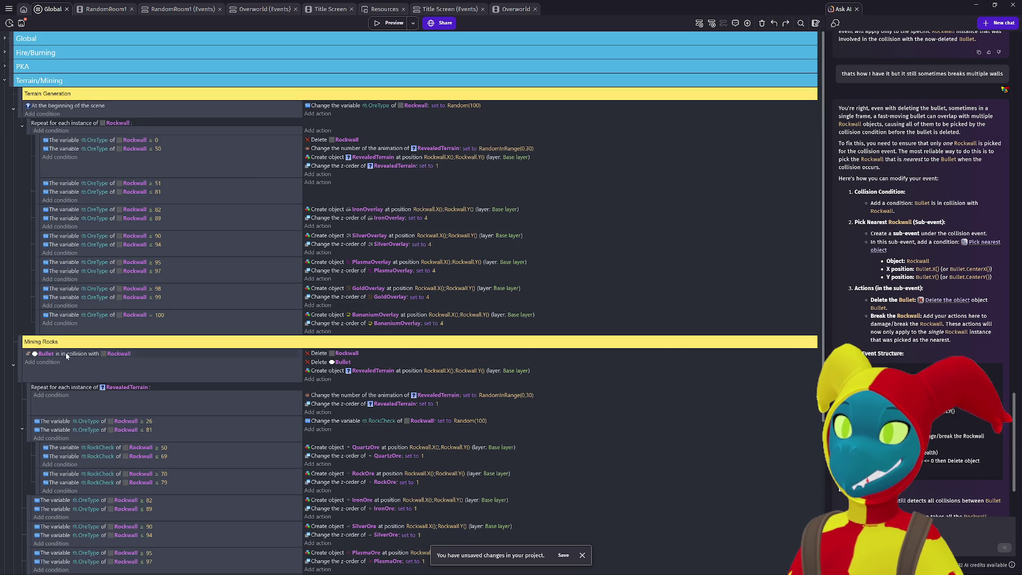
left_click(33, 368)
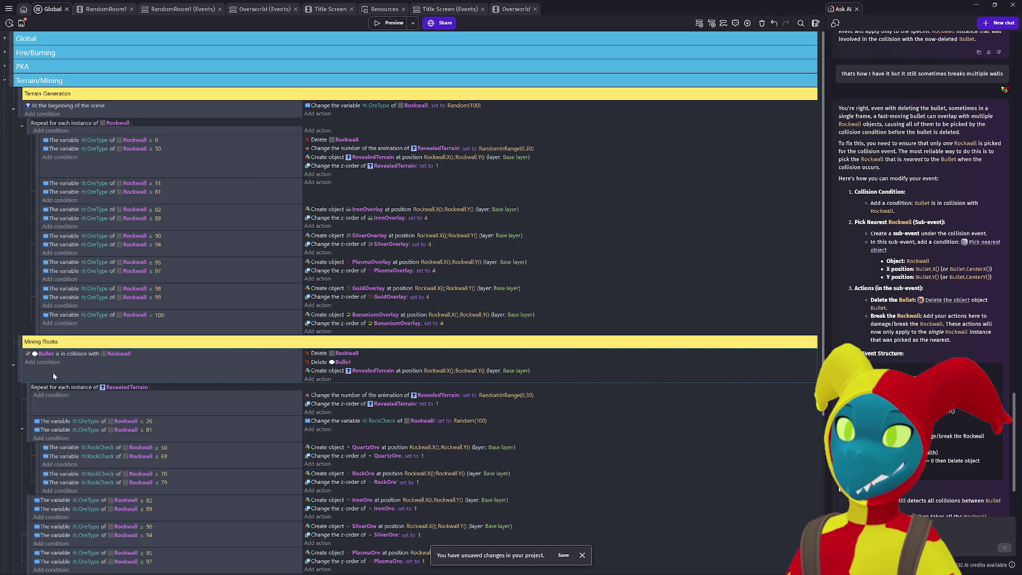
left_click(14, 367)
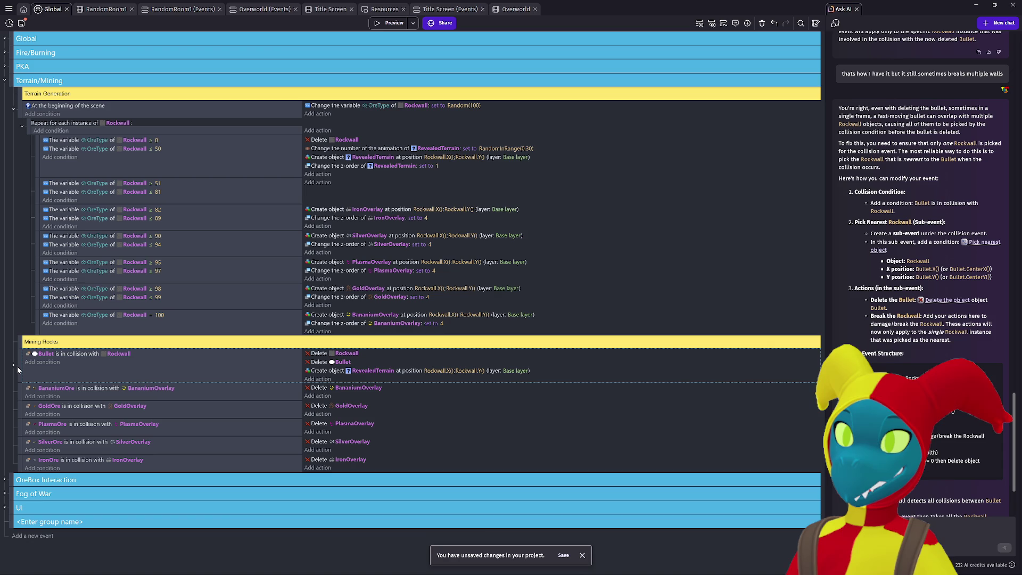
left_click(17, 367)
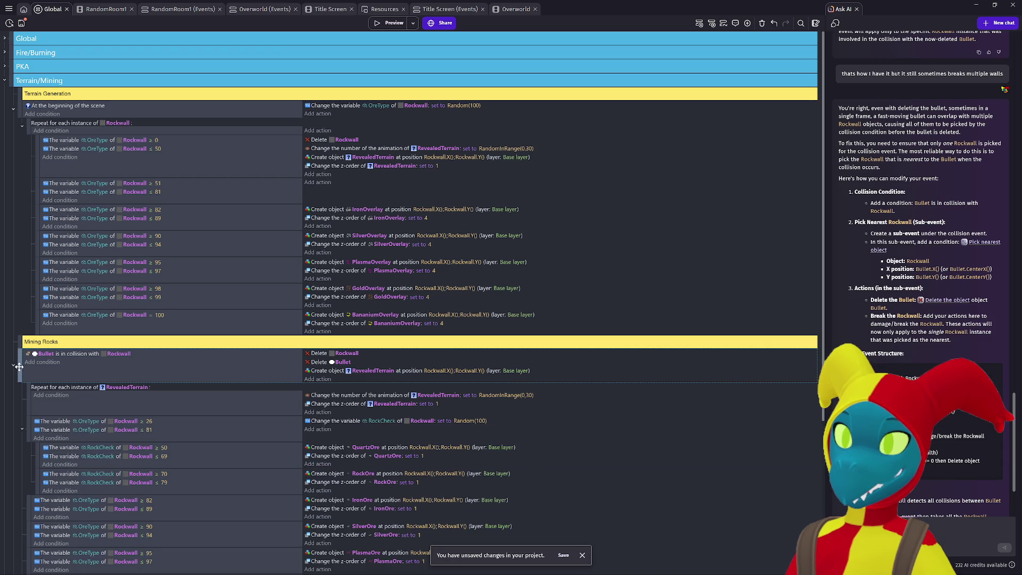
scroll(36, 380, "down", 1)
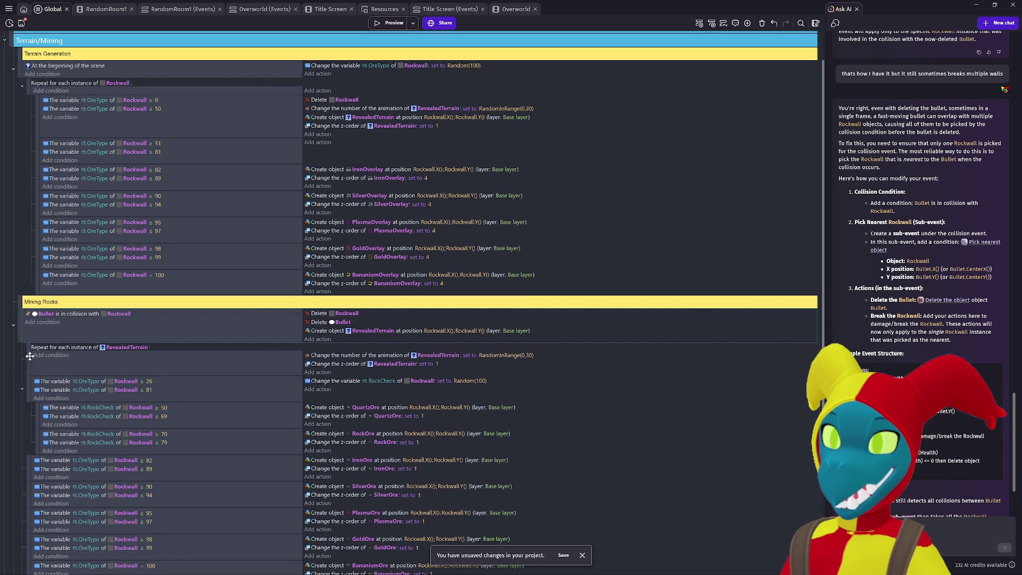
scroll(30, 355, "down", 1)
left_click_drag(30, 315, 22, 310)
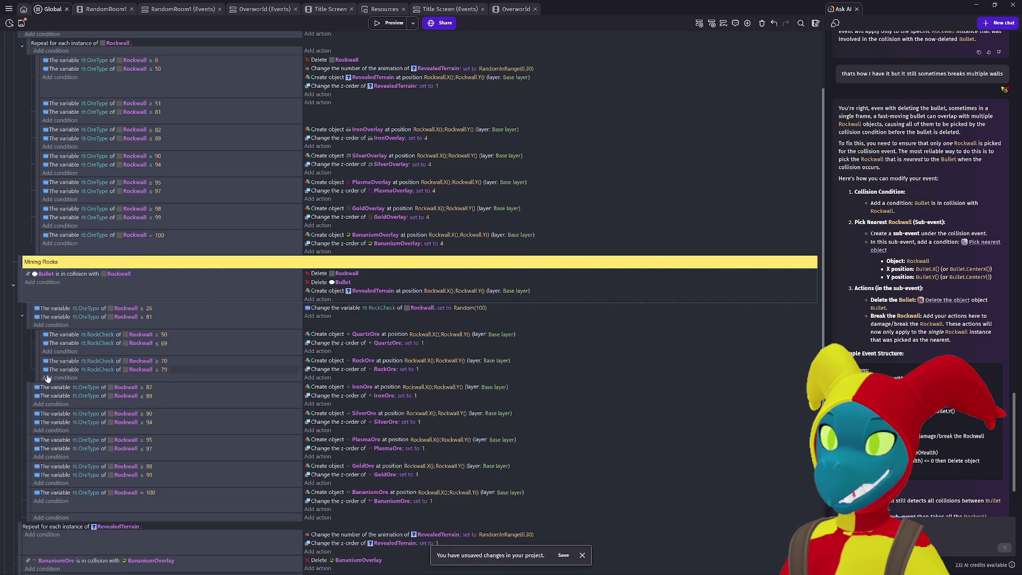
scroll(47, 376, "down", 3)
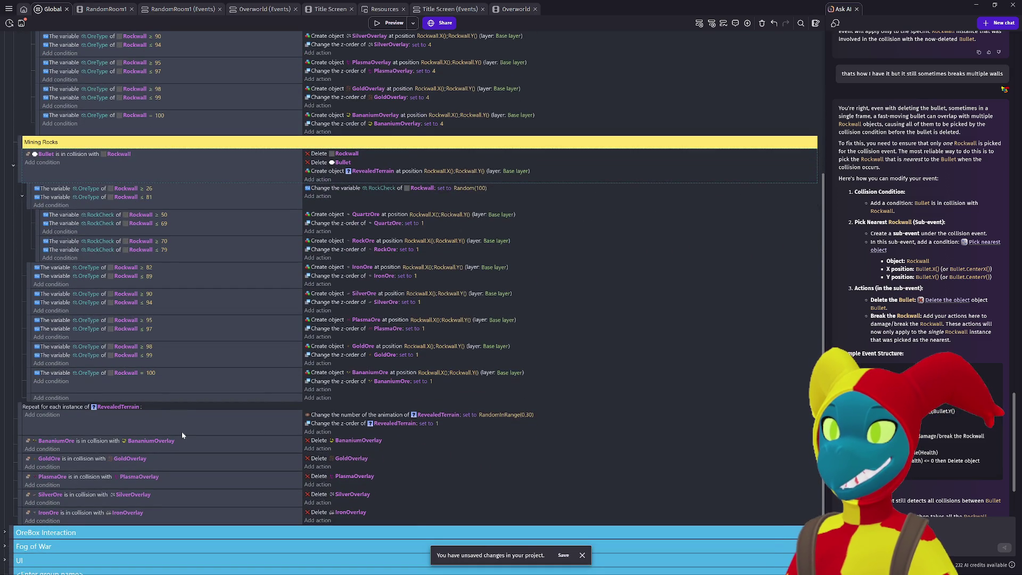
key("ctrl+z")
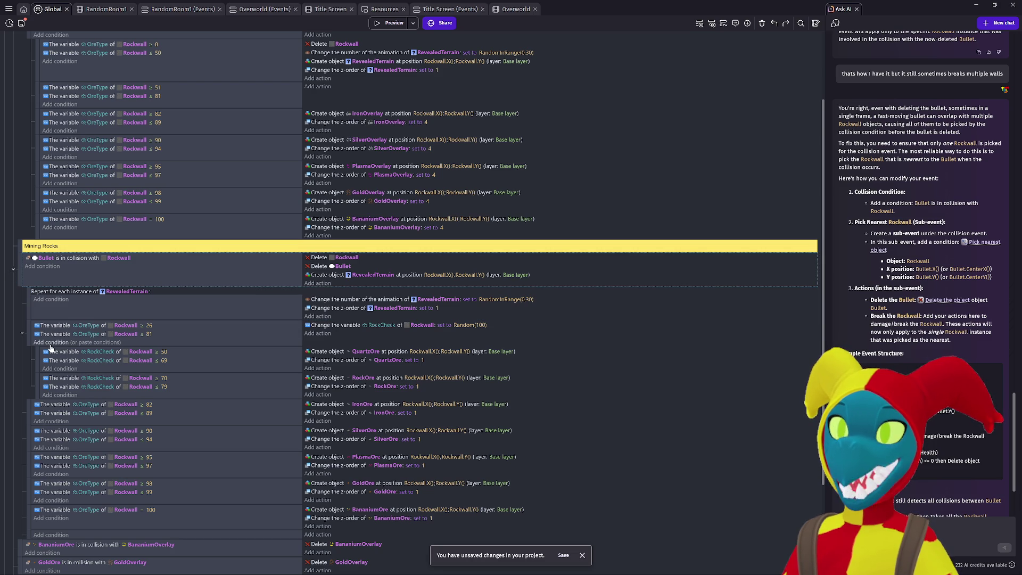
scroll(51, 347, "down", 3)
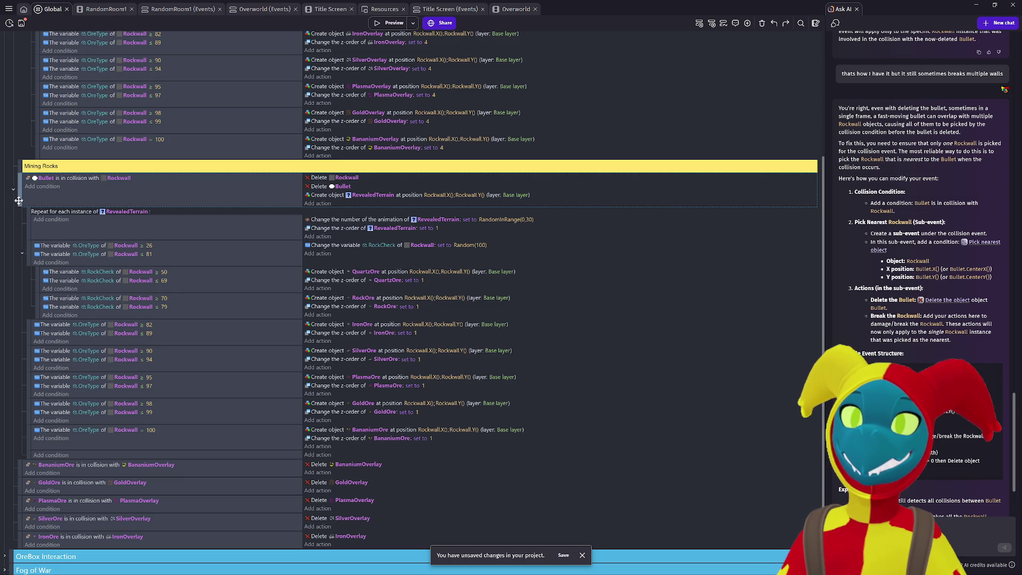
key("Delete")
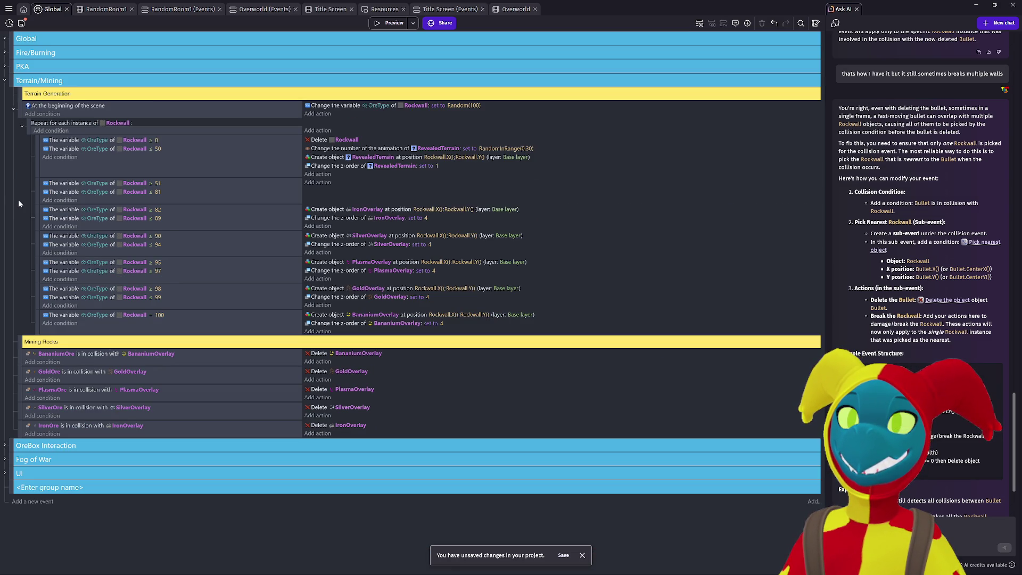
key("ctrl+z")
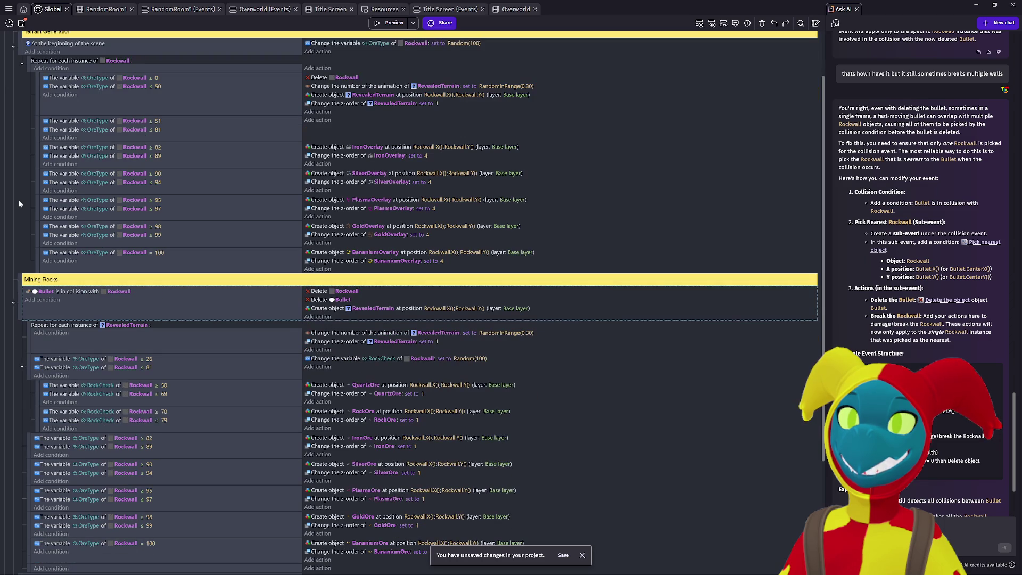
scroll(33, 221, "up", 2)
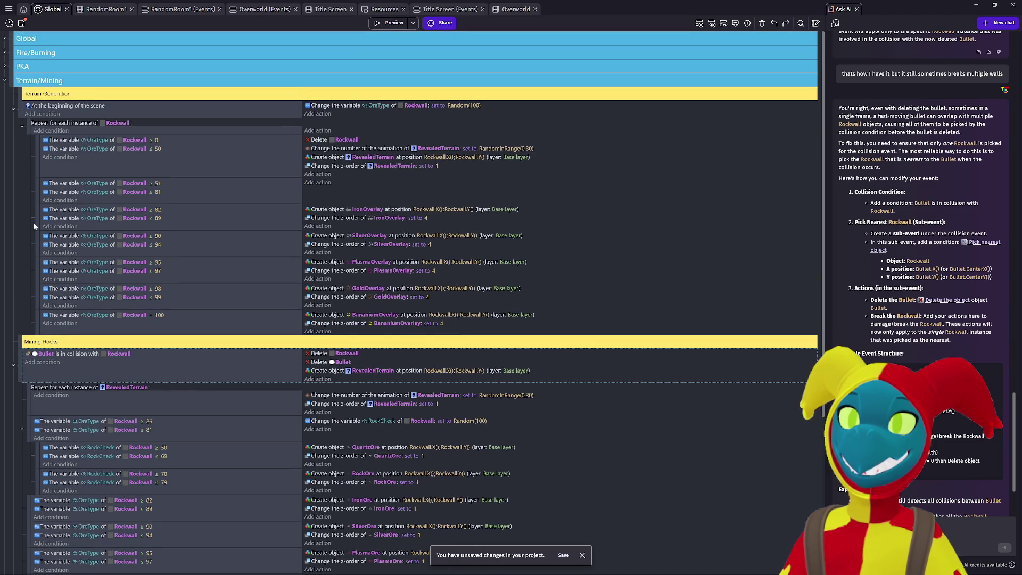
scroll(33, 224, "down", 5)
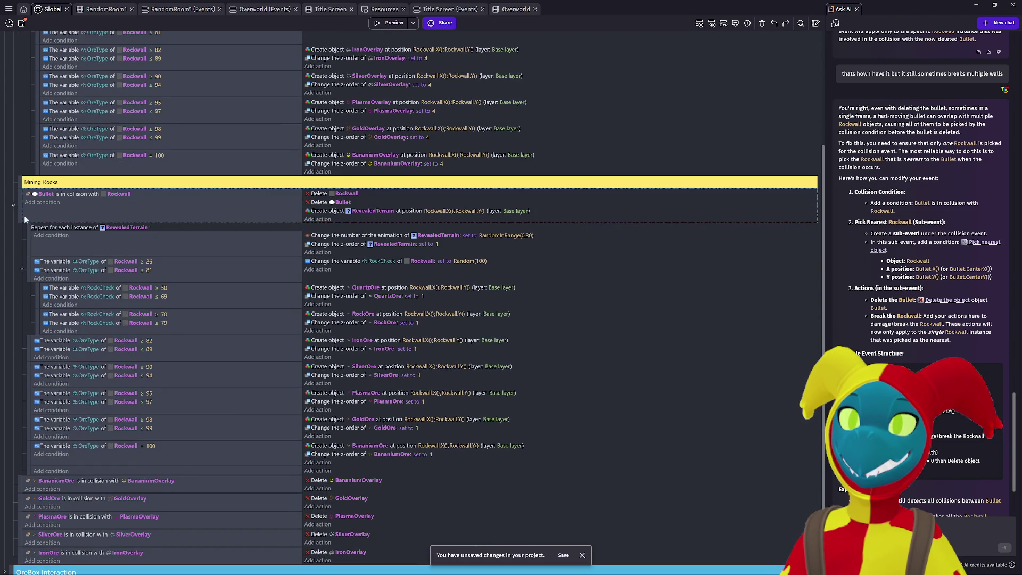
key("Delete")
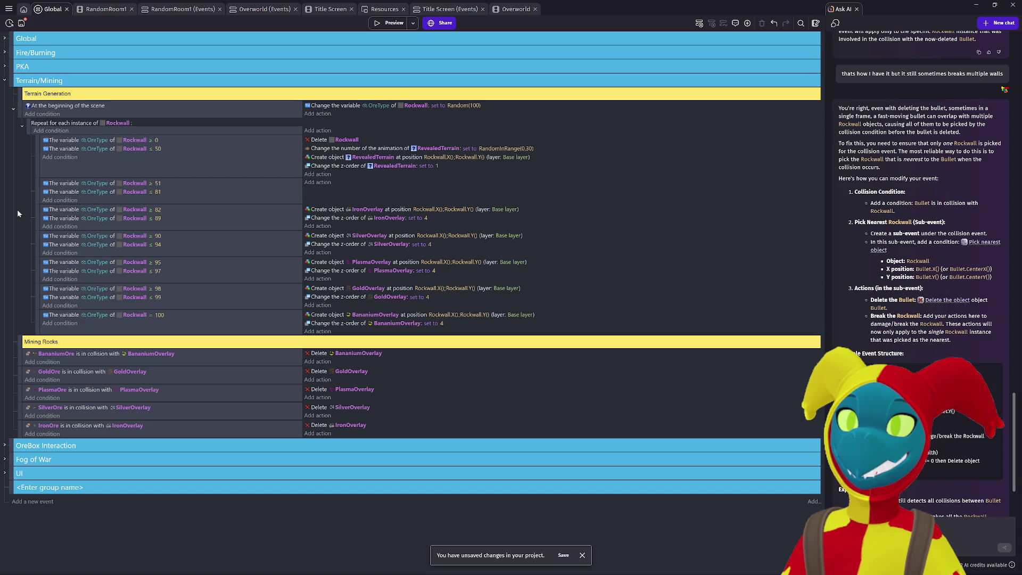
key("ctrl+z")
scroll(52, 305, "down", 2)
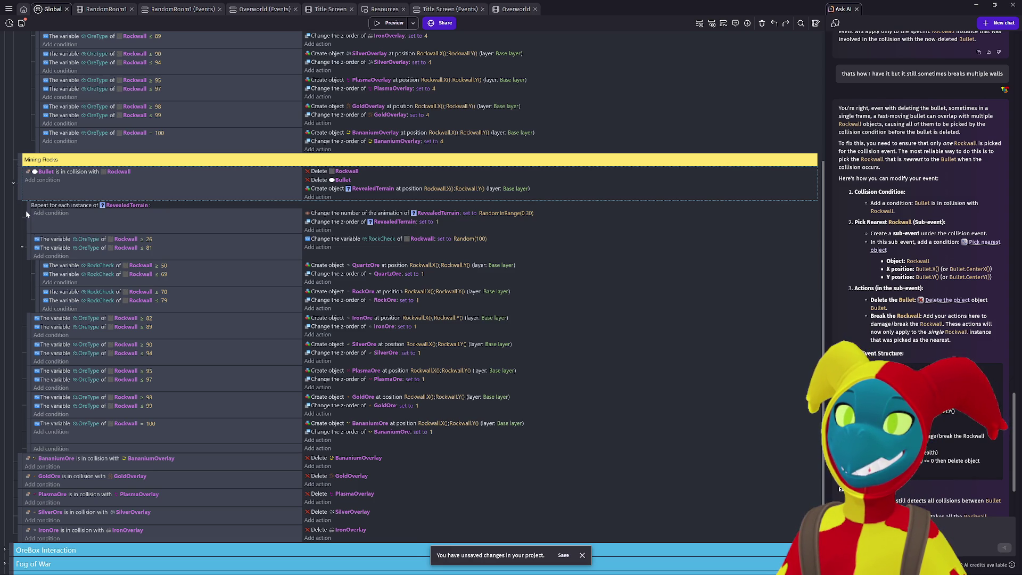
Step: Drag the RevealedTerrain repeat and the OreType 82–89, 90–94, 95–97, 98–99, 100 branches into new positions
mouse_move(25, 208)
left_mouse_down()
mouse_move(22, 453)
mouse_move(38, 454)
left_mouse_up()
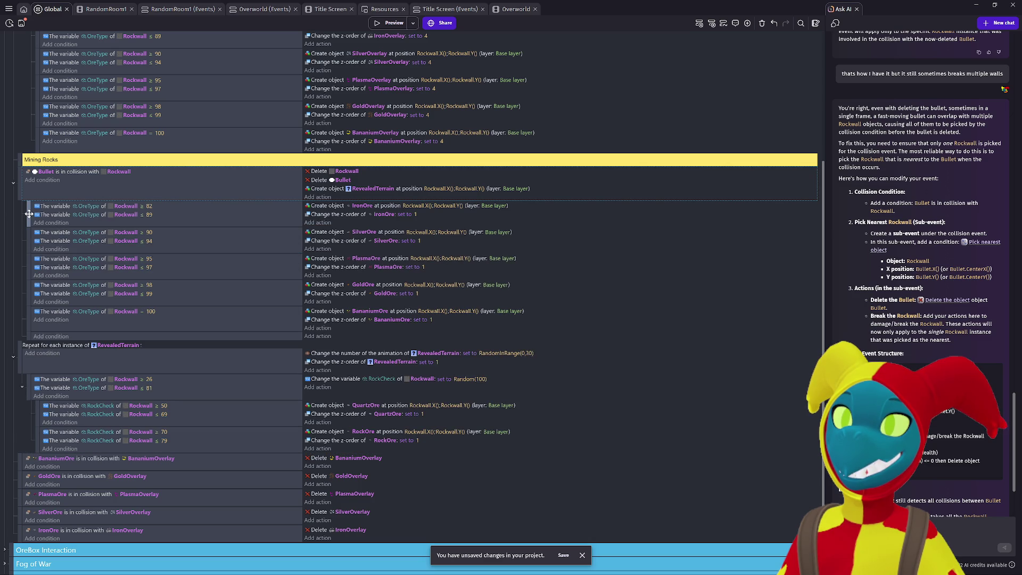
mouse_move(29, 214)
left_mouse_down()
mouse_move(44, 357)
mouse_move(31, 395)
left_mouse_up()
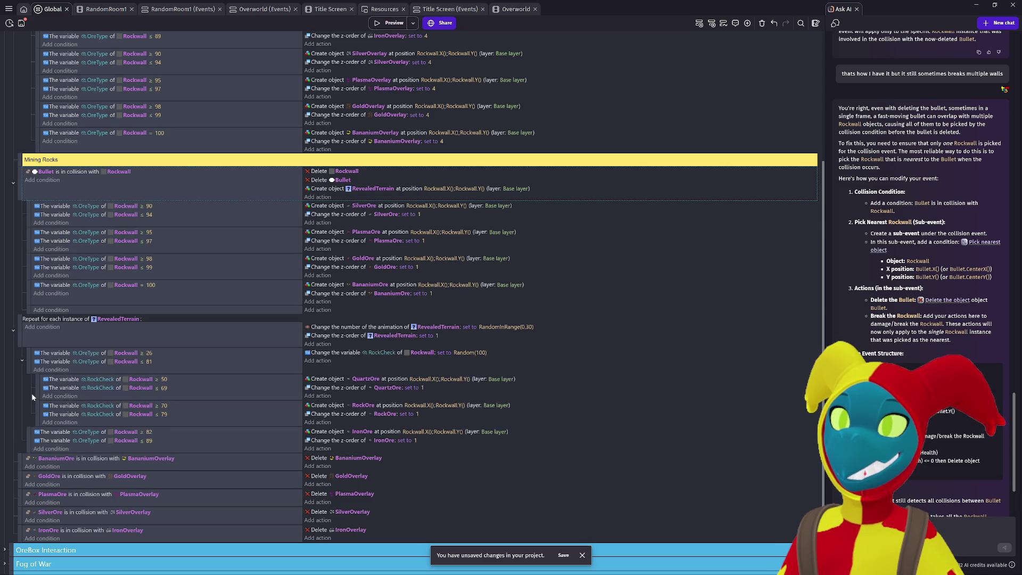
mouse_move(29, 213)
left_mouse_down()
mouse_move(52, 400)
mouse_move(34, 426)
mouse_move(37, 453)
left_mouse_up()
left_click_drag(31, 215, 34, 455)
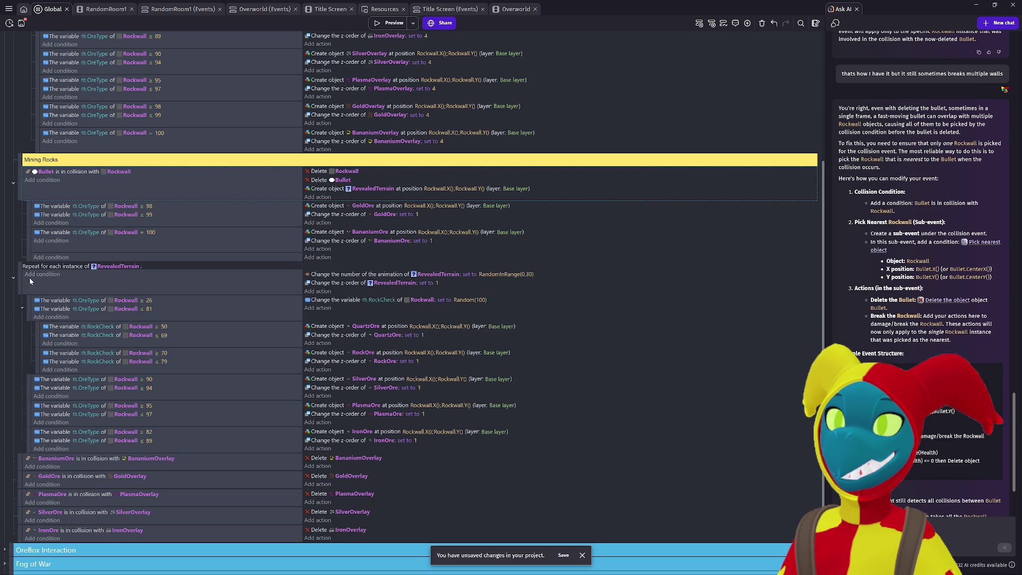
left_click_drag(27, 214, 31, 455)
left_click_drag(28, 219, 30, 454)
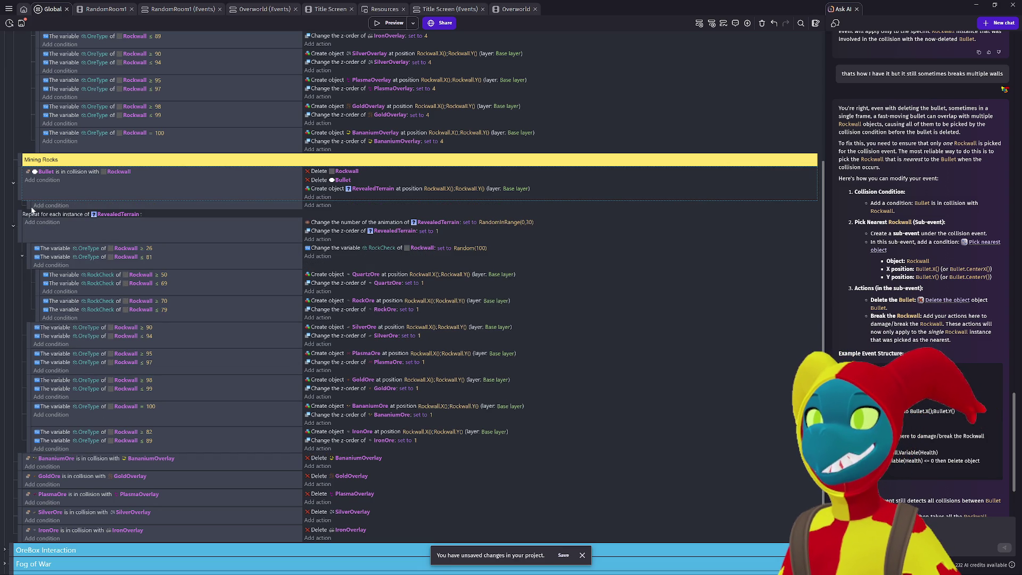
left_click(376, 23)
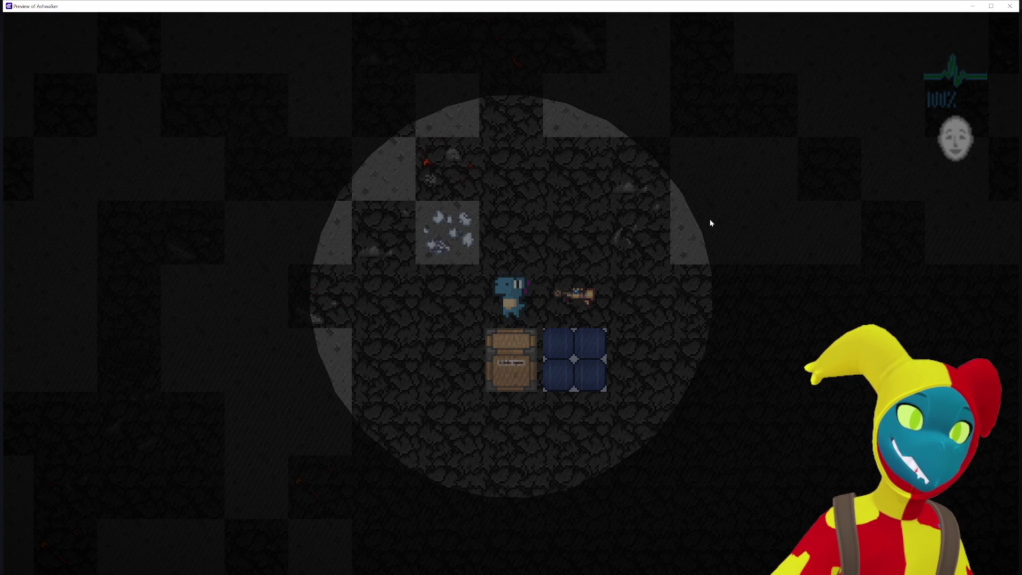
left_click(1010, 6)
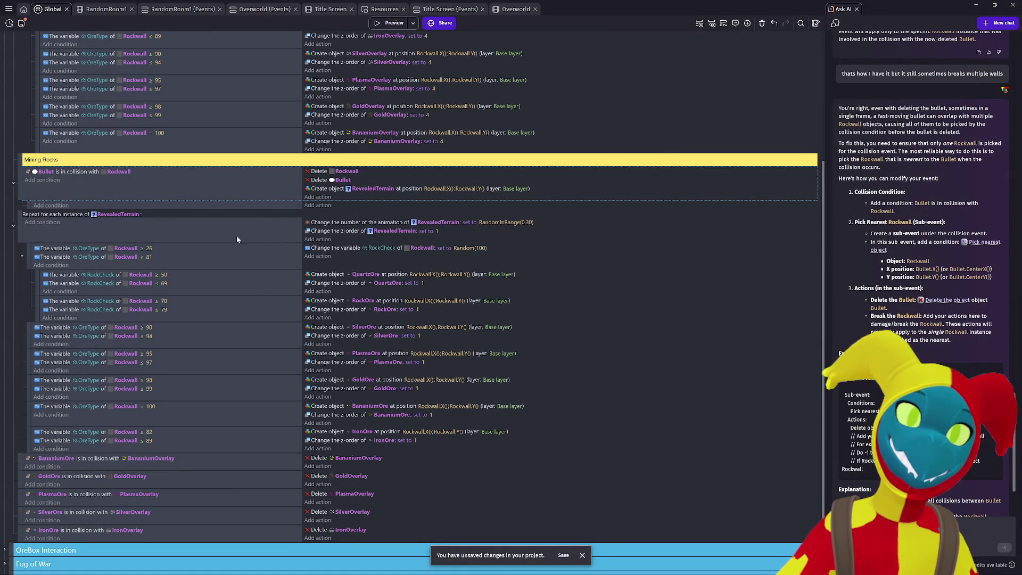
left_click(391, 23)
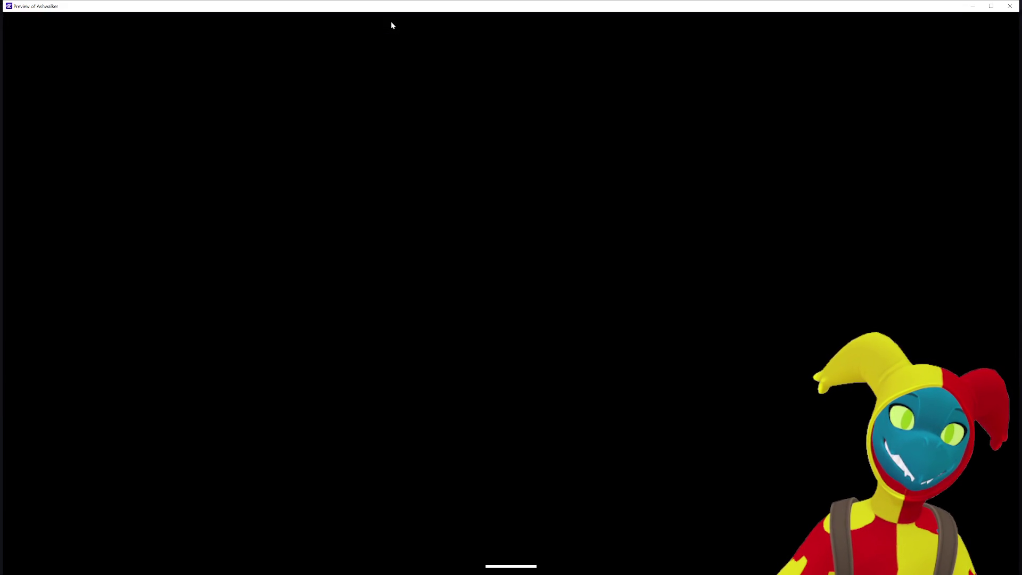
Step: Close the preview, undo the RevealedTerrain reordering with Ctrl+Z, and relaunch the preview
left_click(1014, 9)
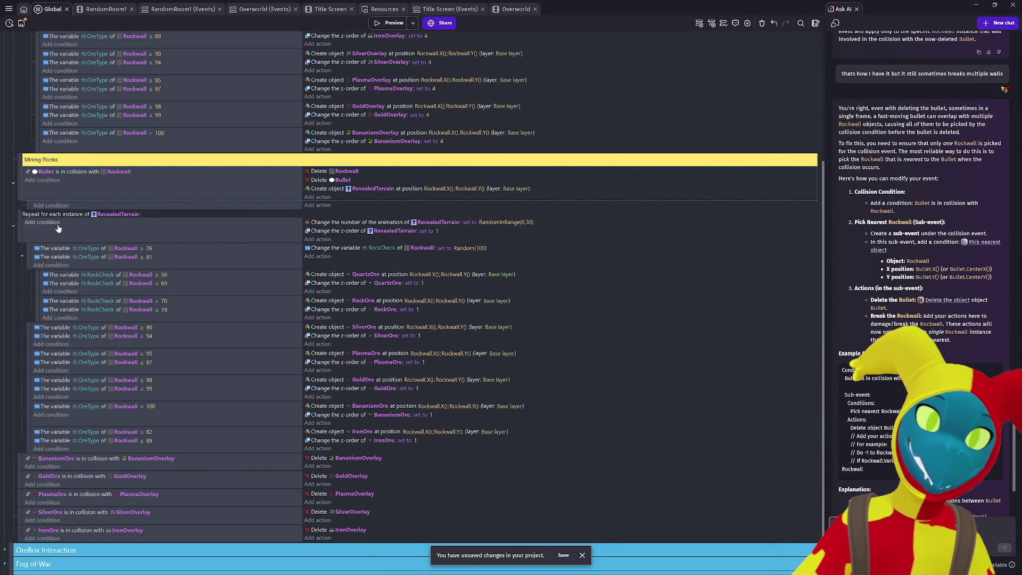
left_click(164, 237)
key("ctrl+z")
key("ctrl+z")
key("ctrl+z")
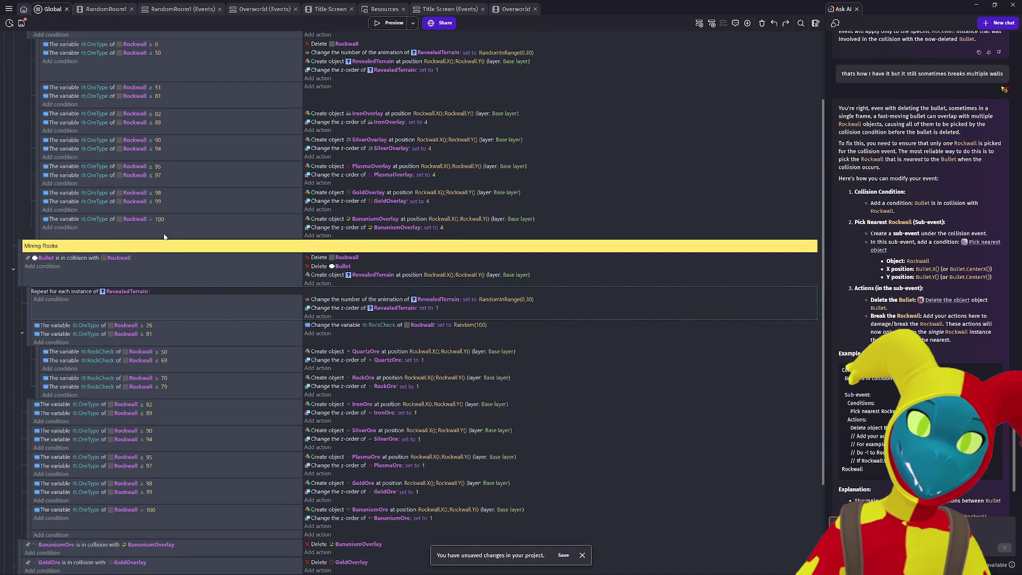
scroll(200, 331, "down", 3)
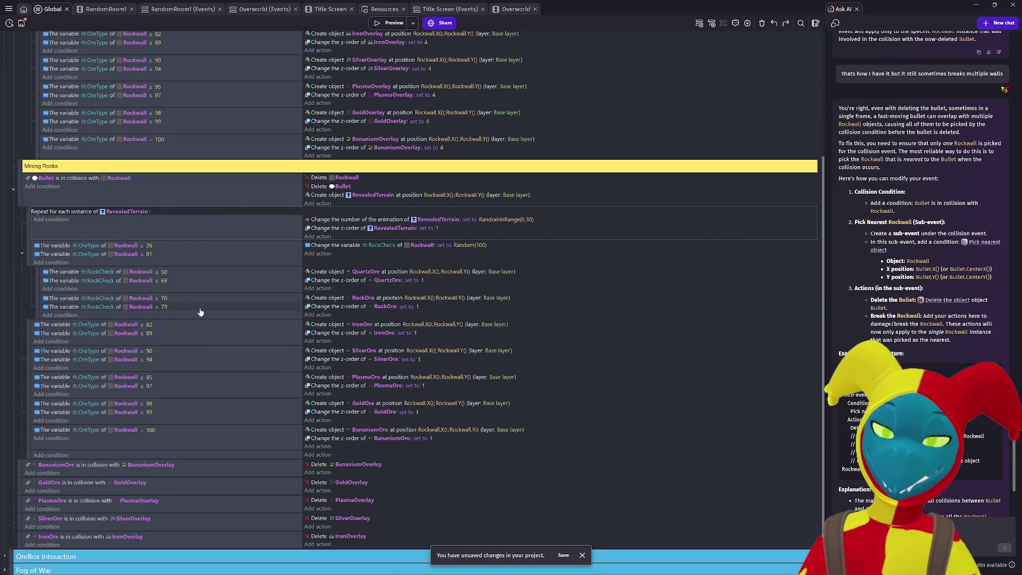
left_click(393, 23)
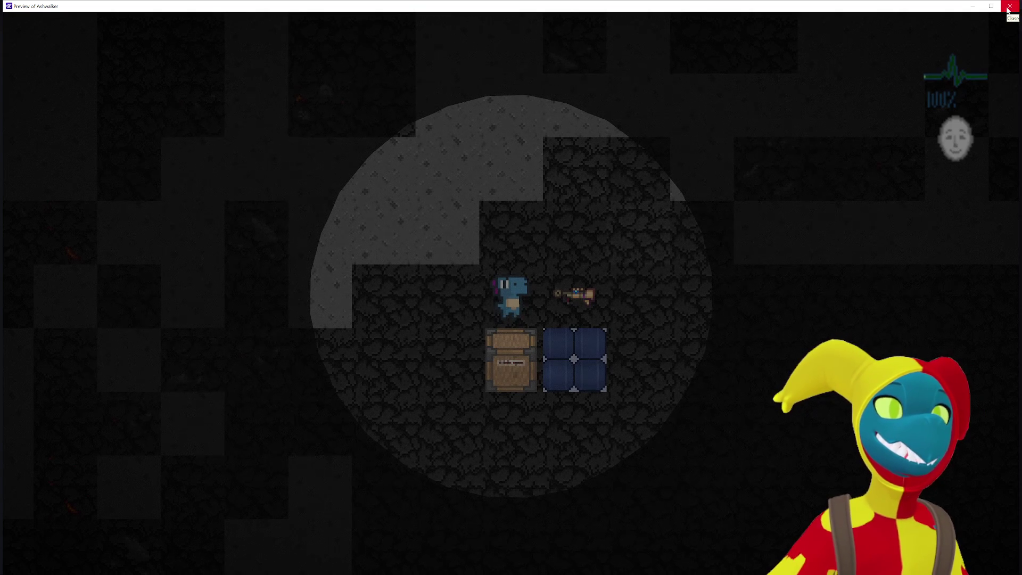
Step: Walk the character left, up and down through the cave, checking broken rock for ores
key("d")
key("d")
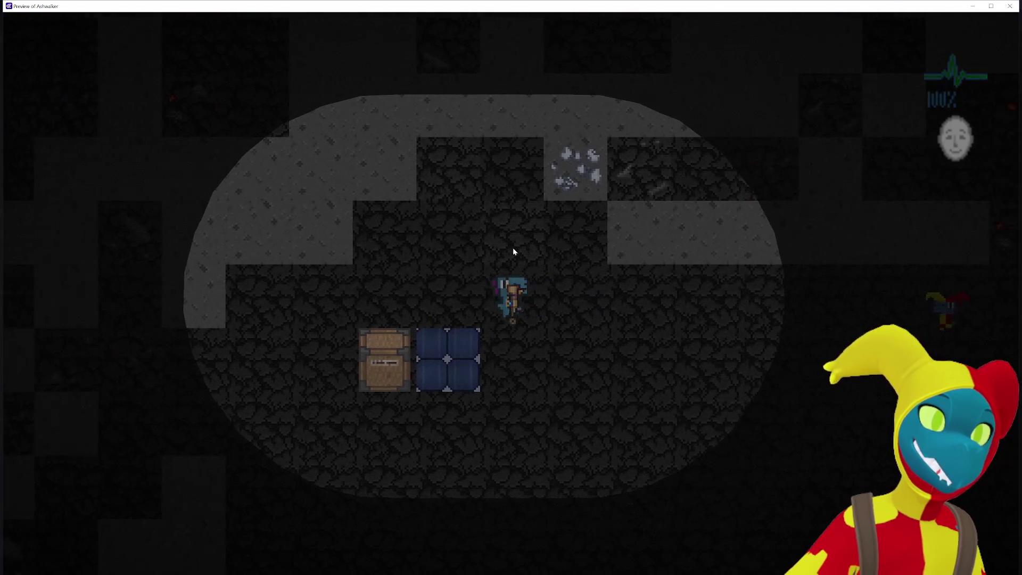
key("a")
key("a")
key("w")
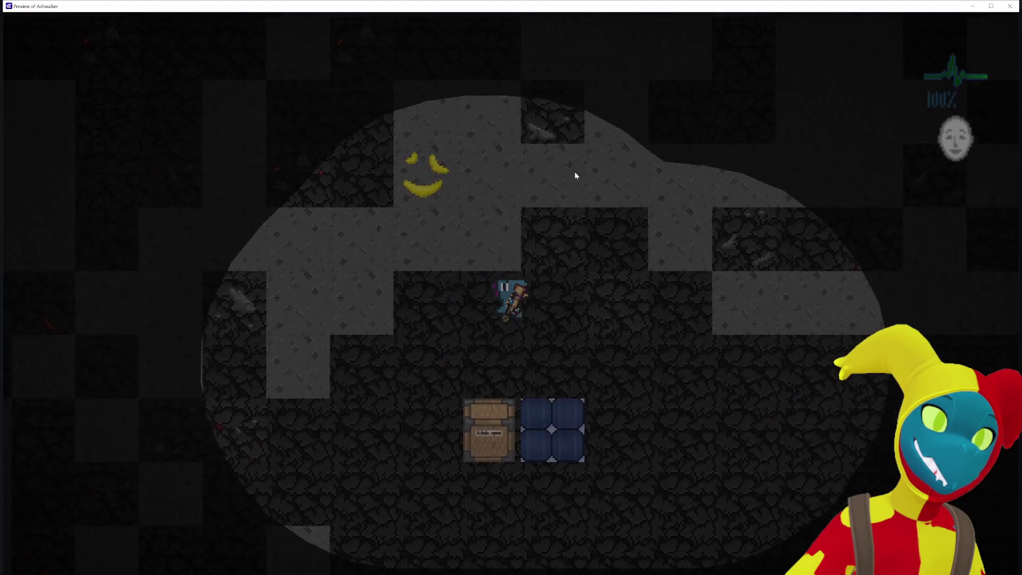
key("d")
key("s")
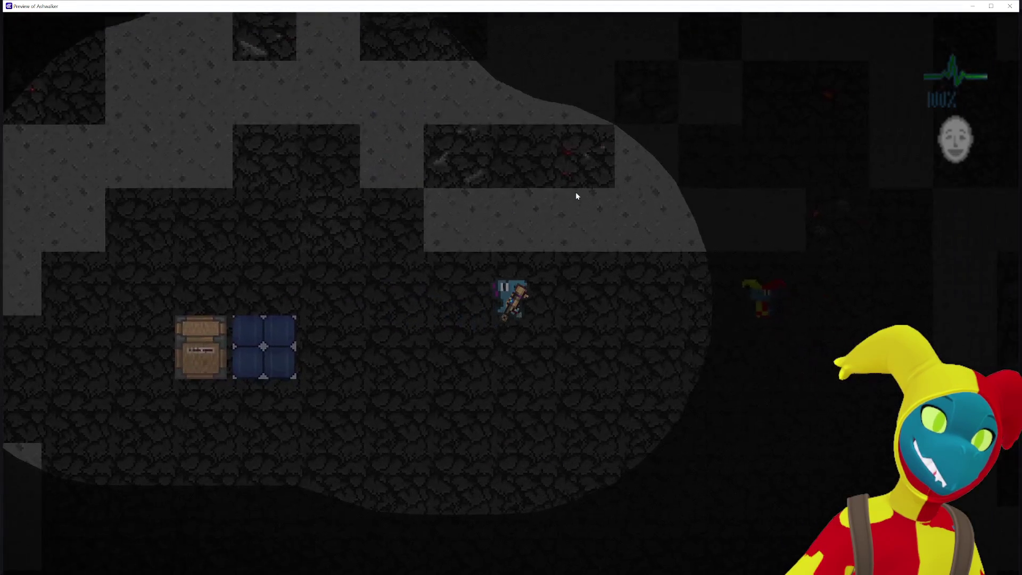
key("d")
key("w")
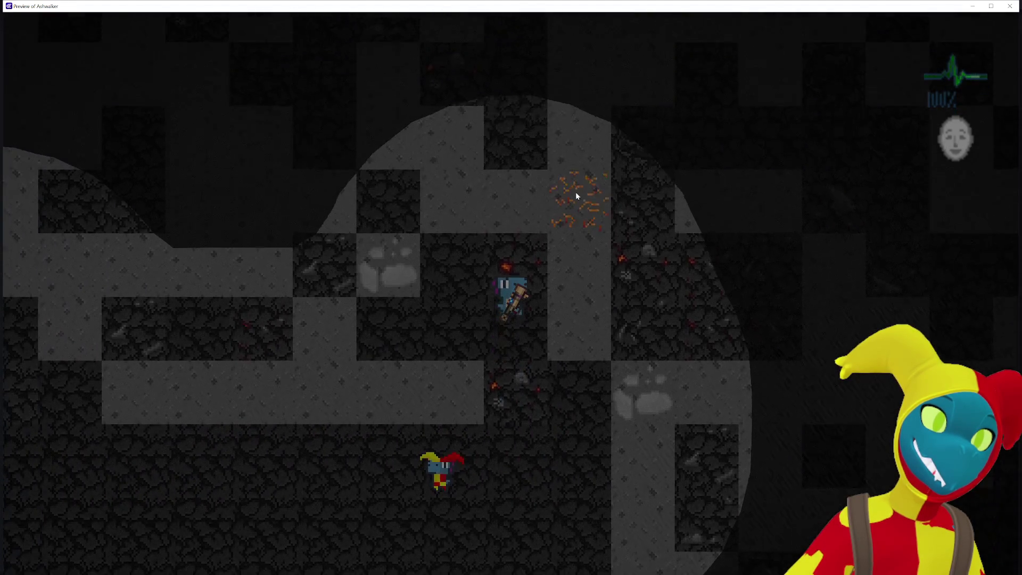
key("s")
key("d")
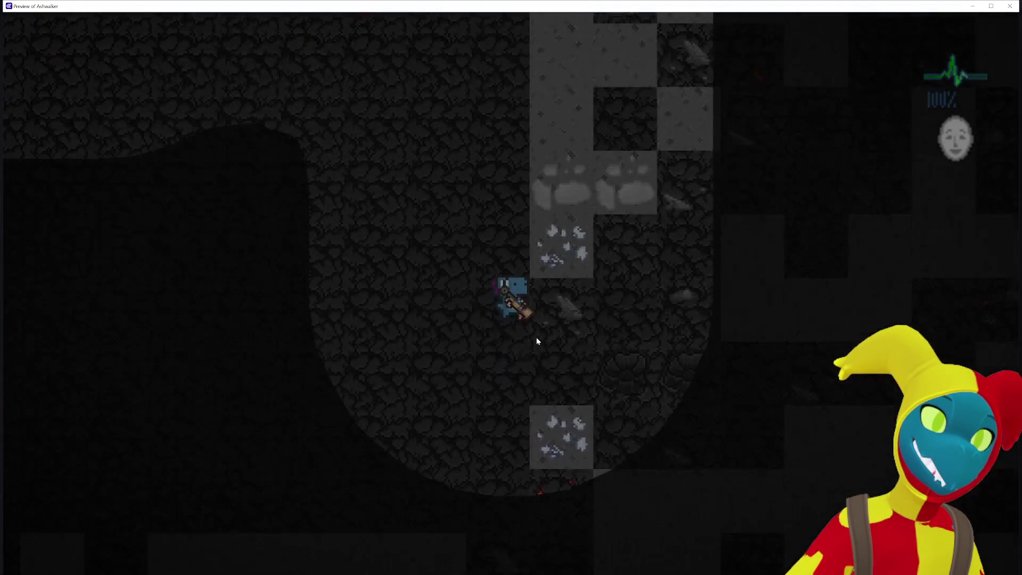
key("s")
key("w")
key("a")
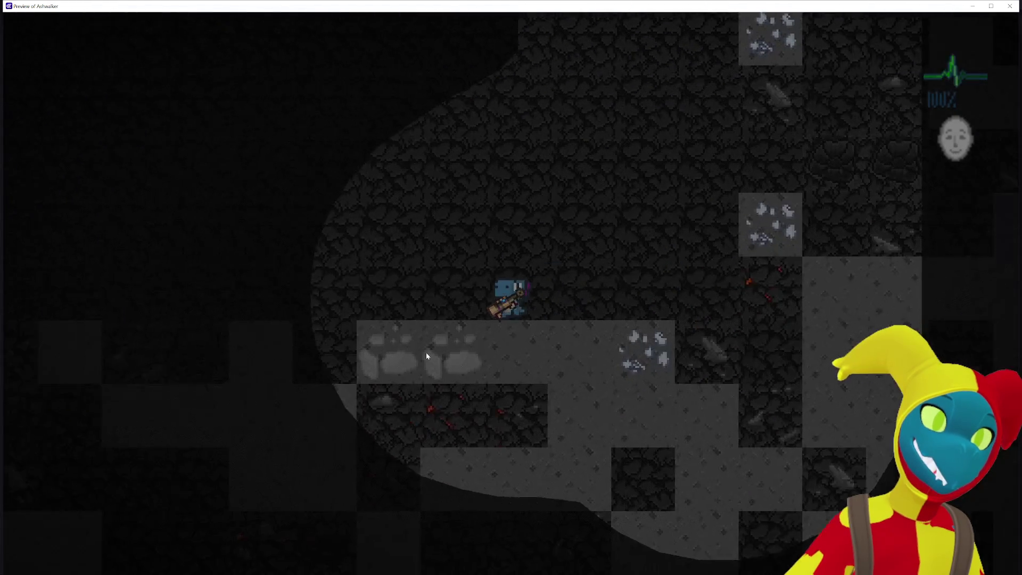
key("a")
key("w")
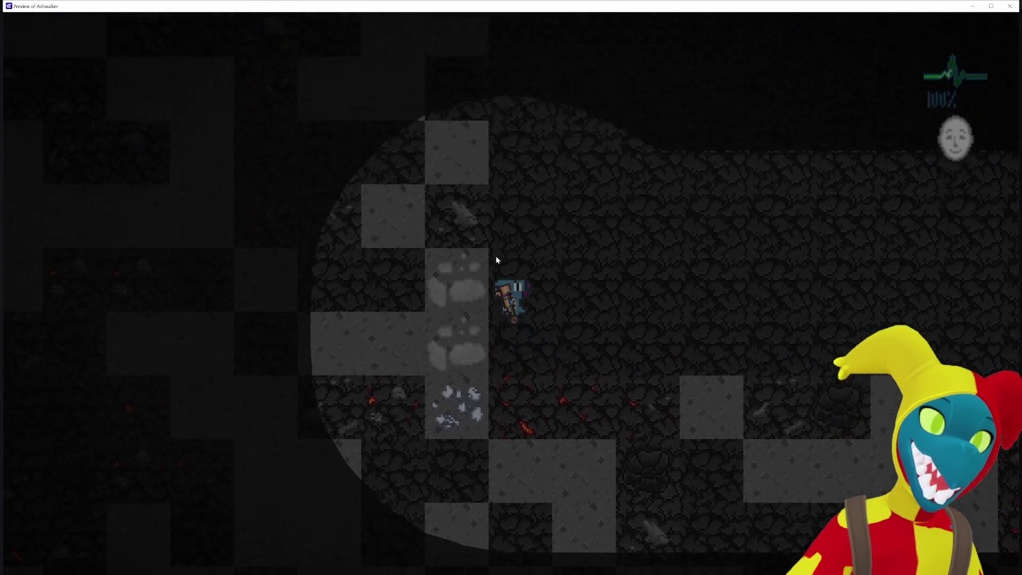
key("a")
key("s")
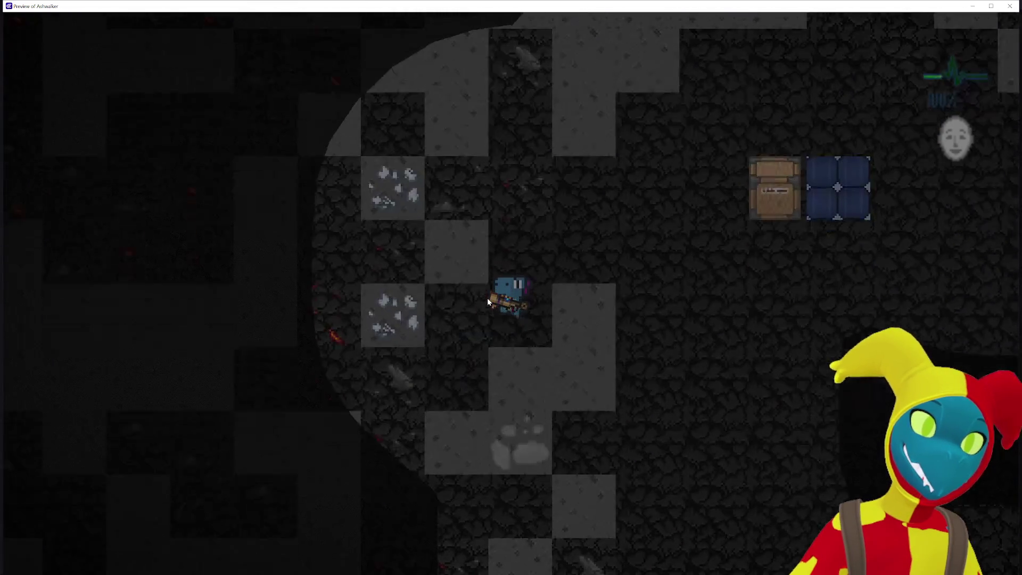
key("s")
key("a")
key("d")
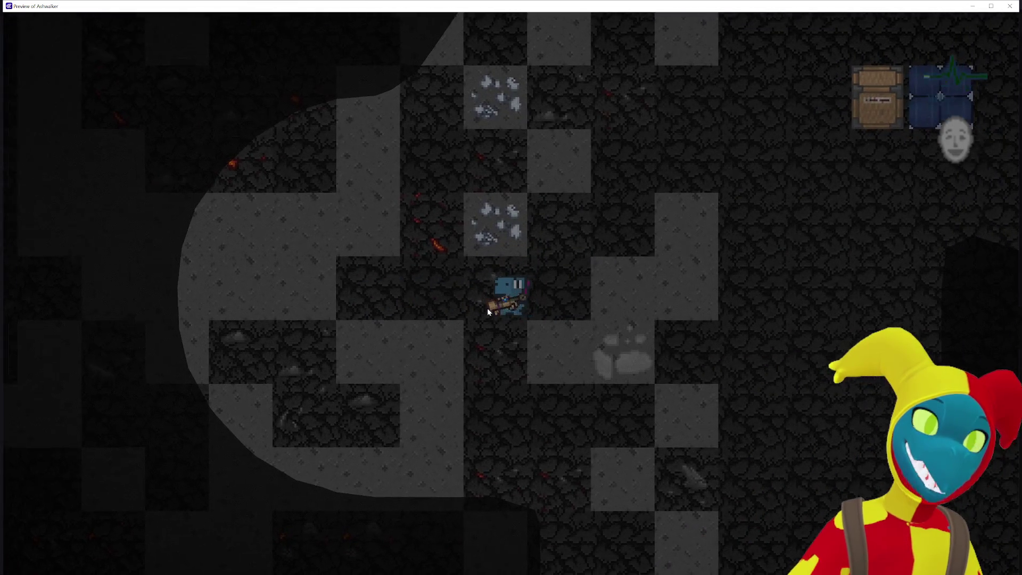
key("a")
key("s")
key("s")
key("a")
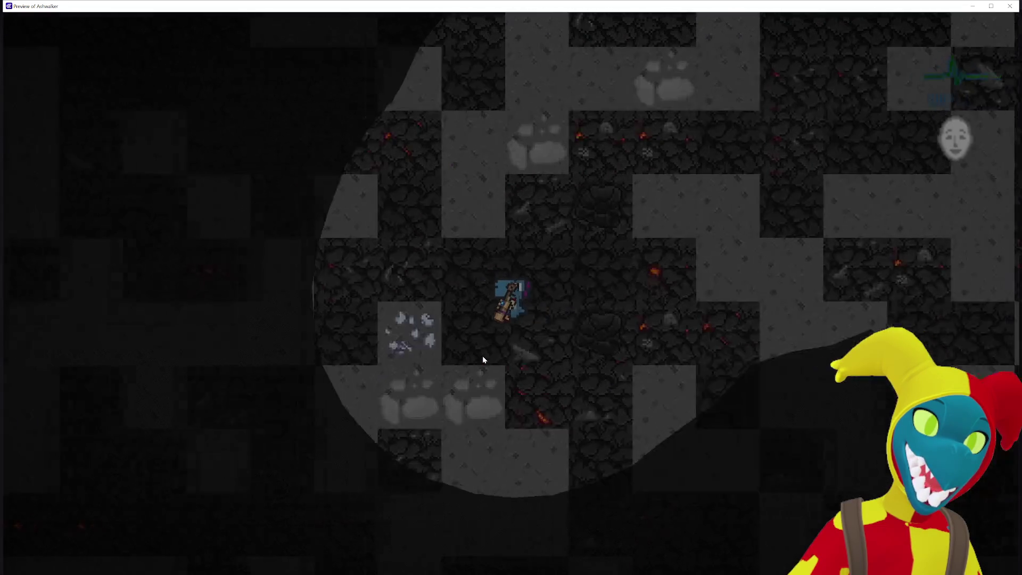
key("s")
key("a")
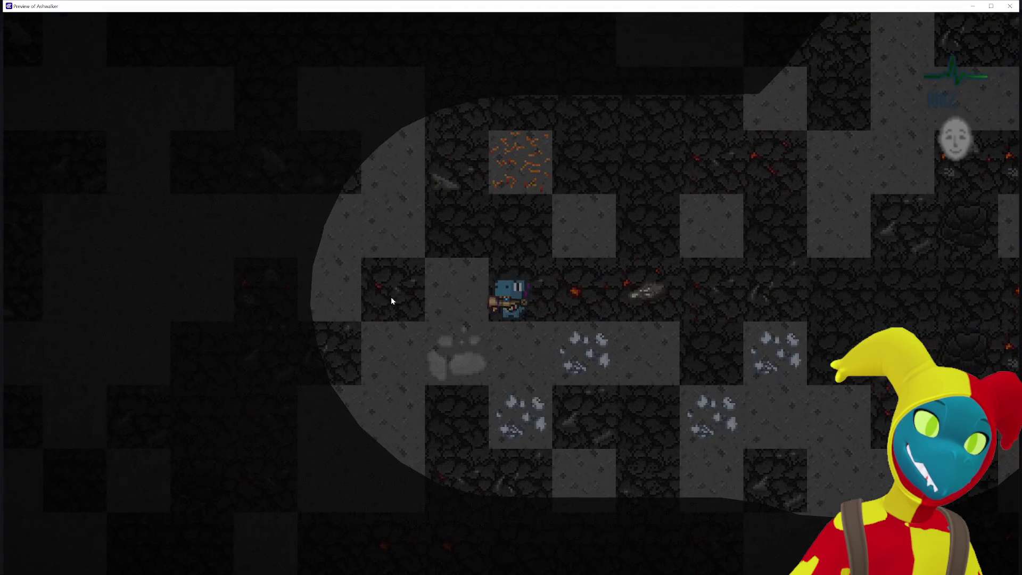
Step: Walk right past the chest and back down through the cave, then leave the preview
key("d")
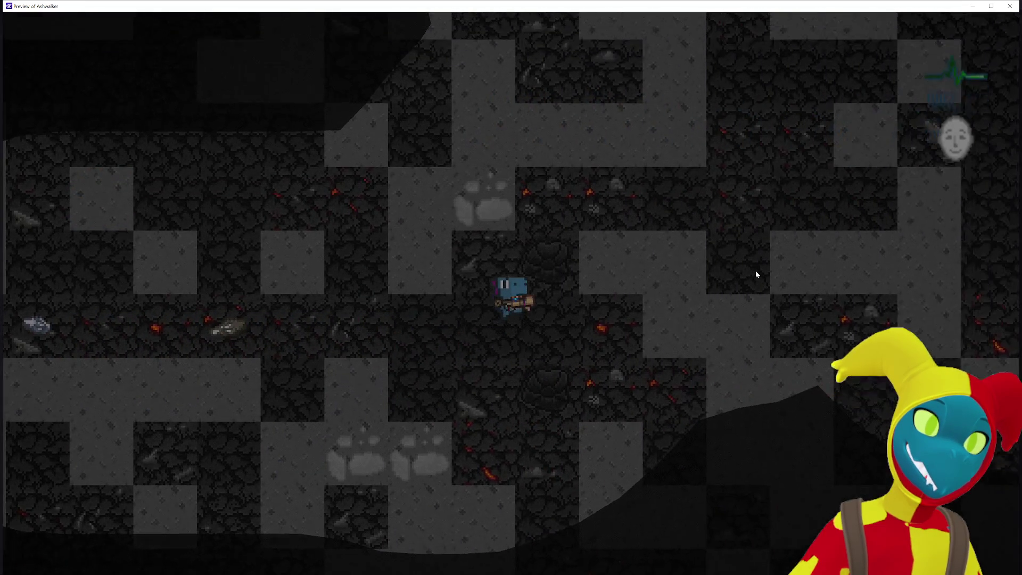
key("w")
key("d")
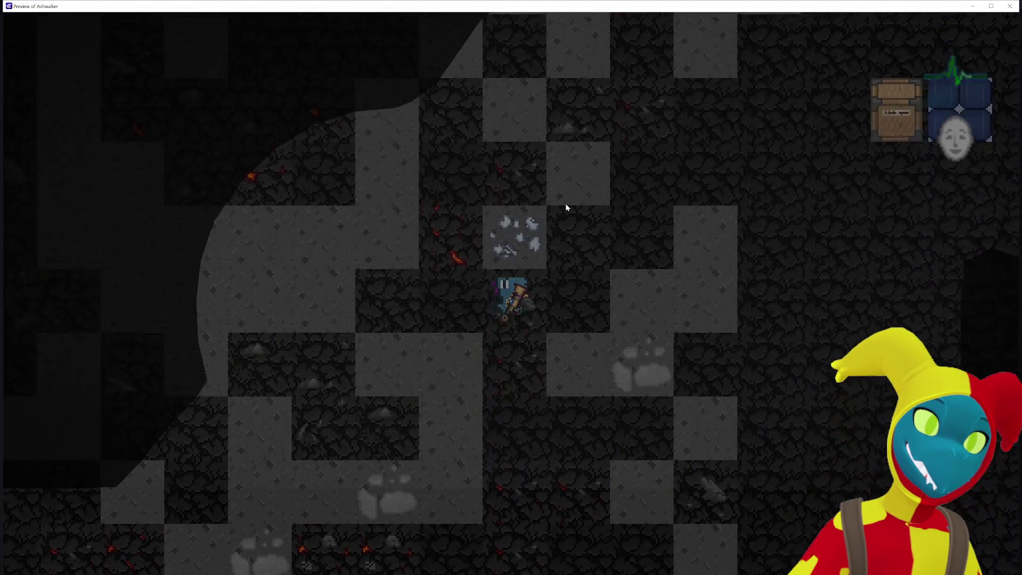
key("d")
key("s")
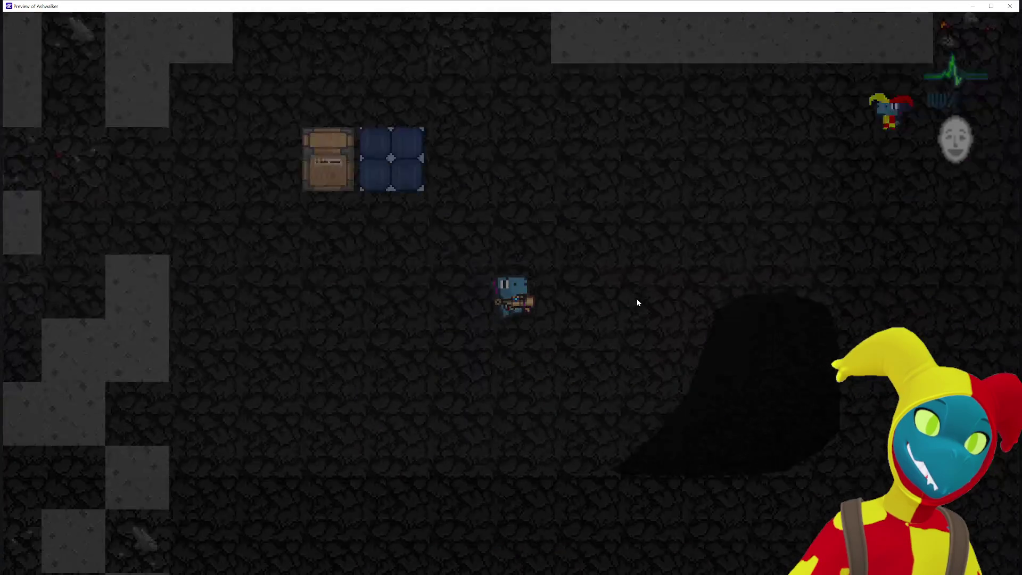
key("a")
key("w")
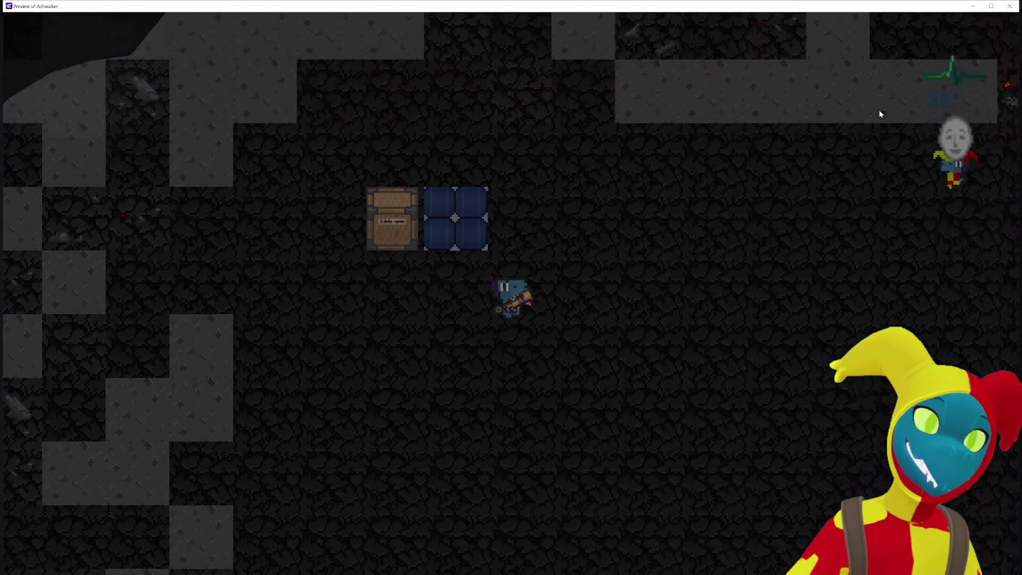
key("w")
key("a")
key("s")
key("d")
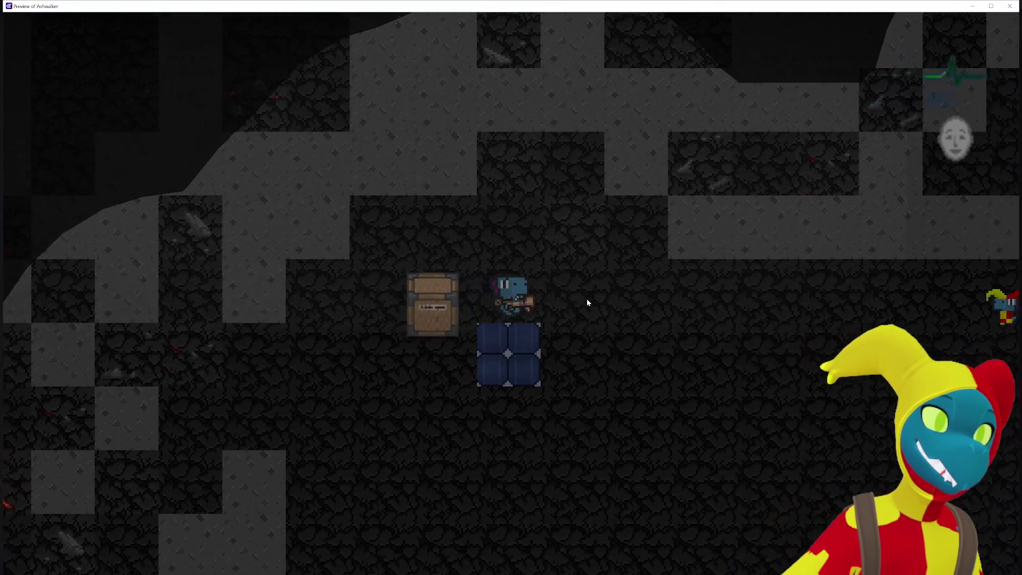
key("d")
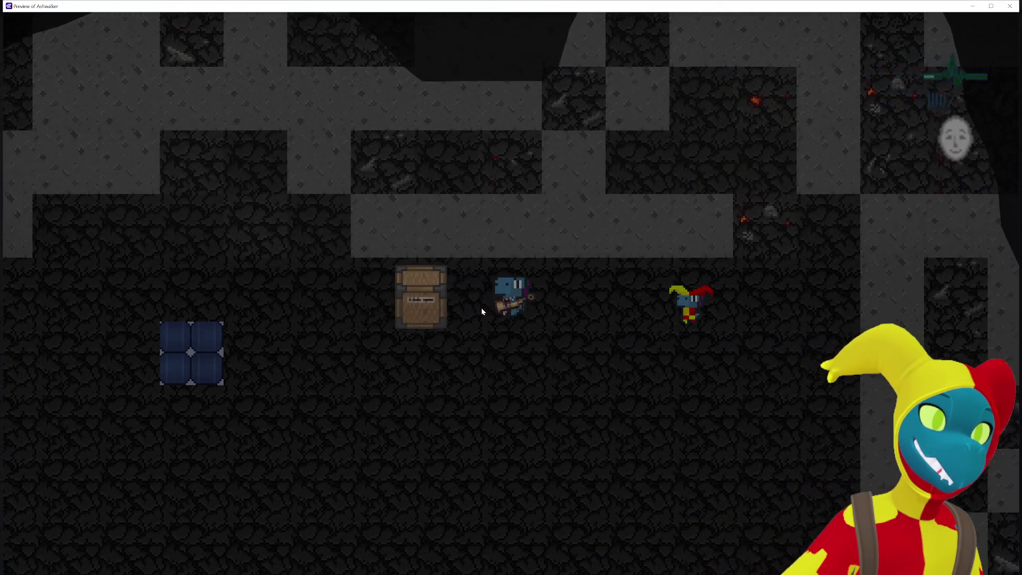
key("s")
key("a")
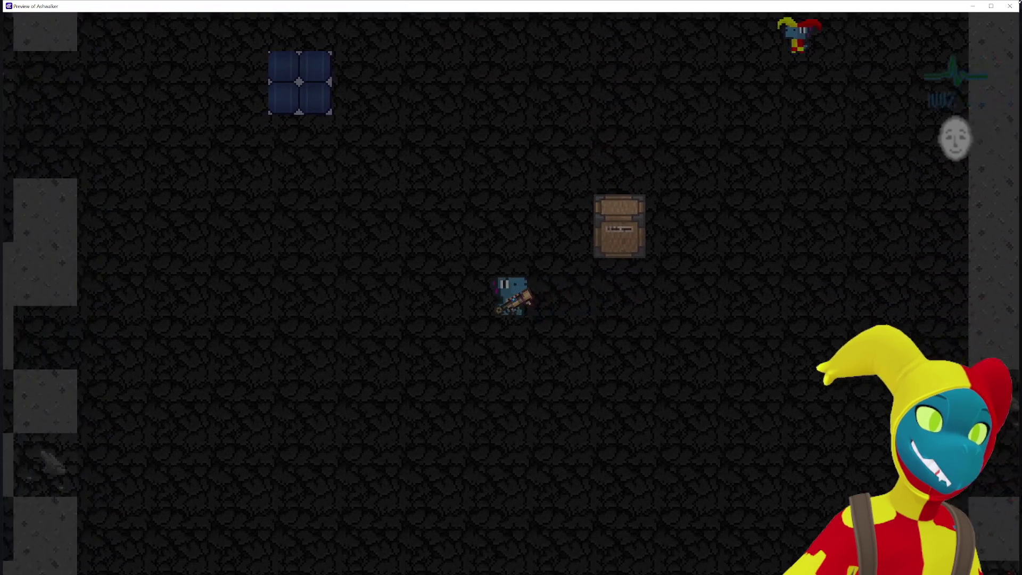
key("w")
key("a")
key("alt+Tab")
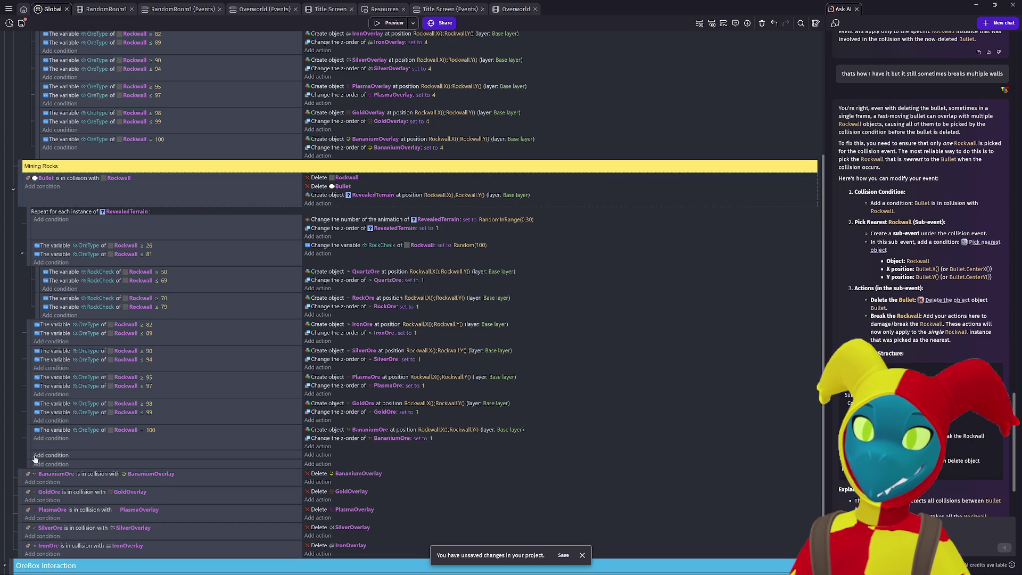
Step: Nest Delete Bullet and Create RevealedTerrain in a new Mining Rocks sub-event and remove Delete Rockwall
left_click_drag(28, 455, 33, 207)
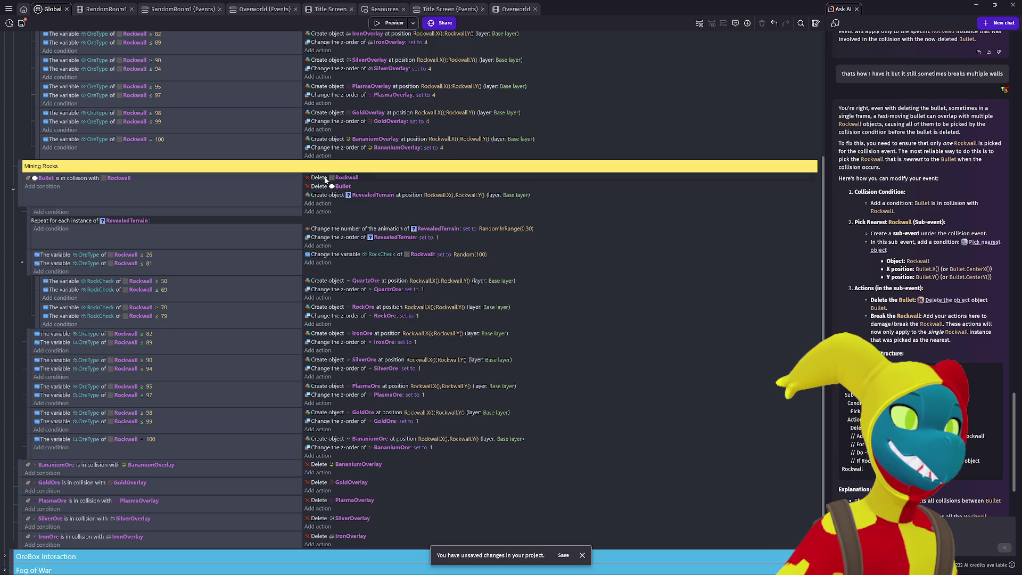
left_click_drag(319, 188, 319, 213)
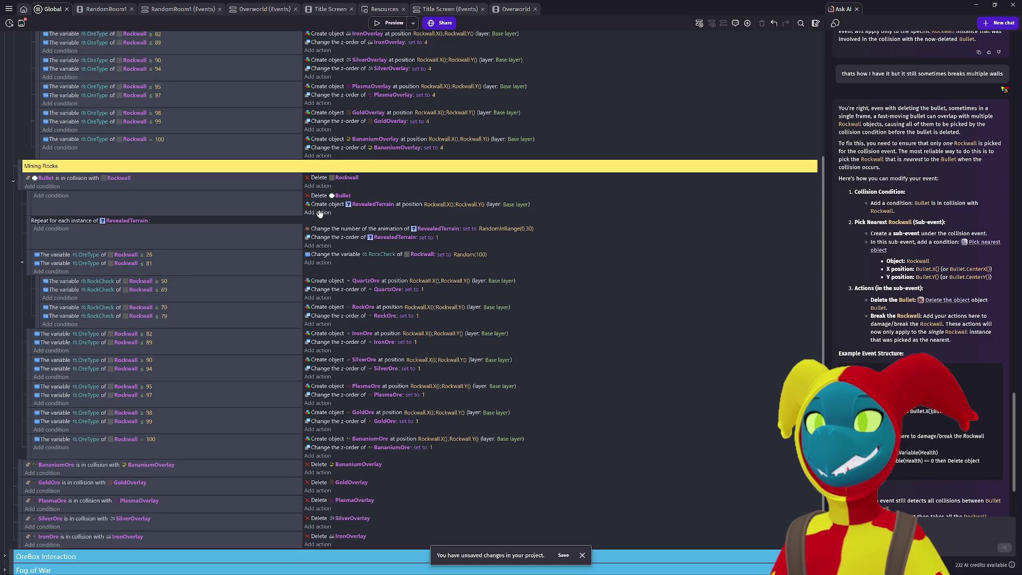
left_click(318, 180)
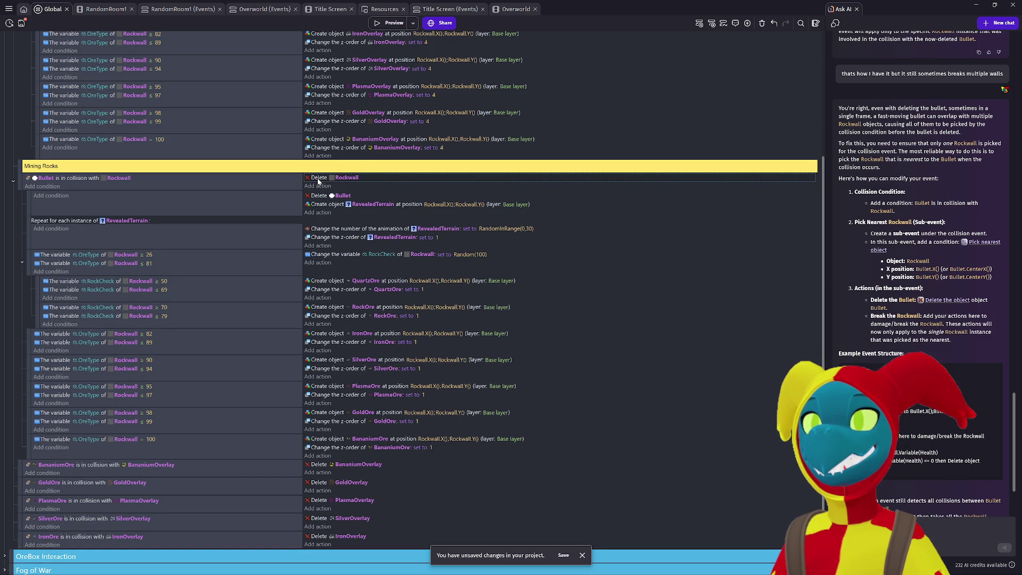
key("Delete")
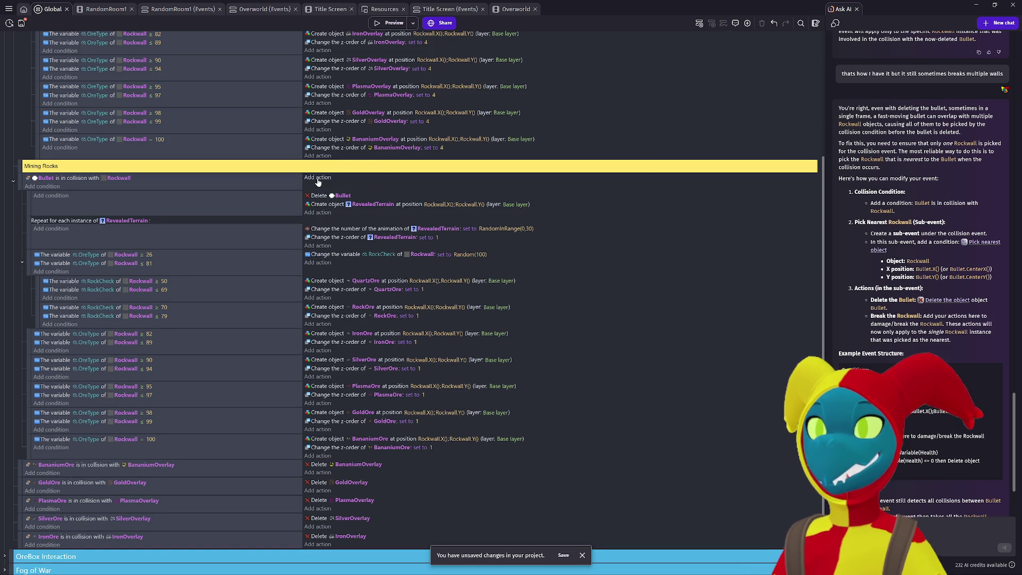
Step: Add a Pick nearest object action to the sub-event with Rockwall as the object
left_click(325, 214)
type("pick near")
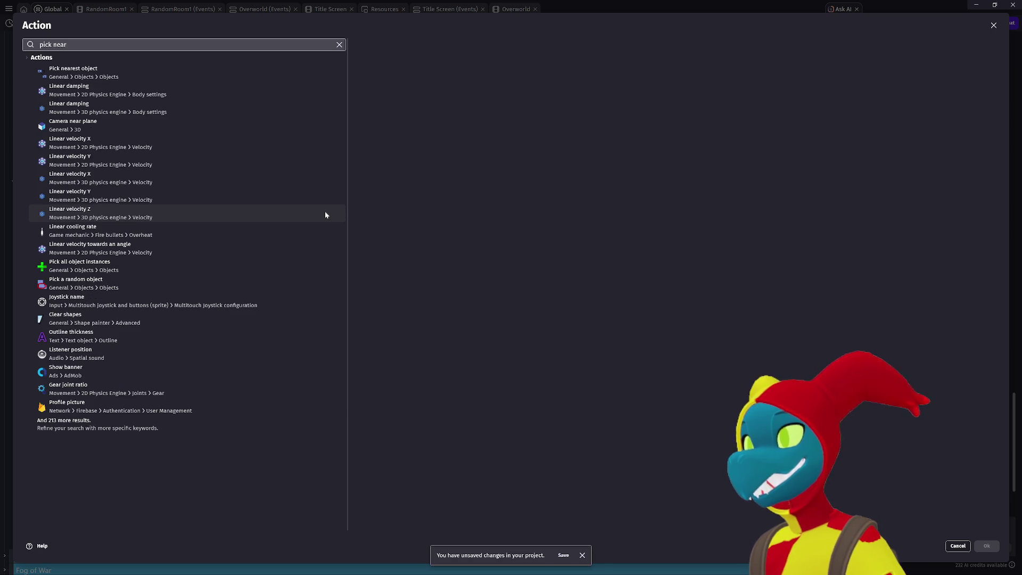
left_click(272, 75)
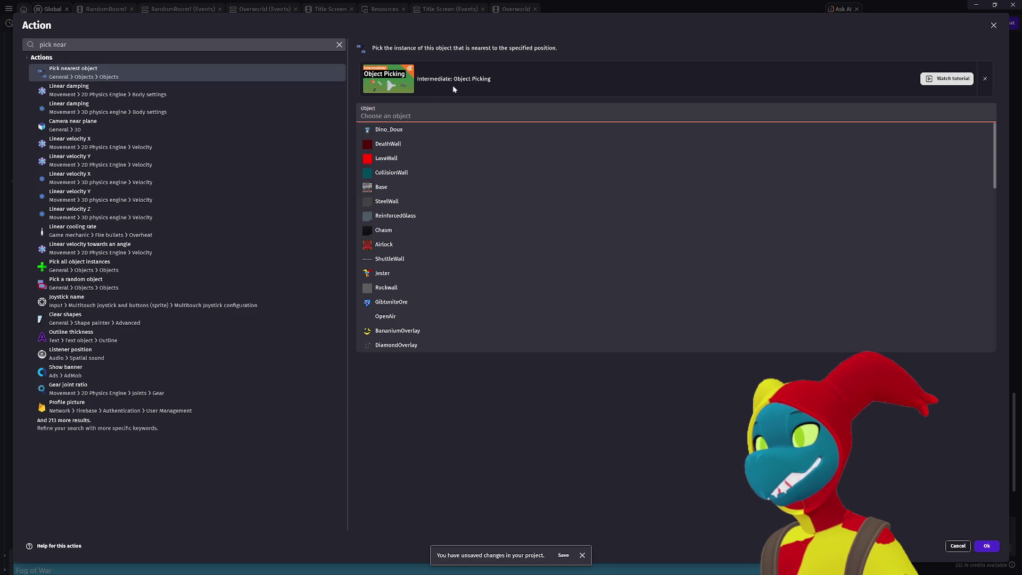
type("bull")
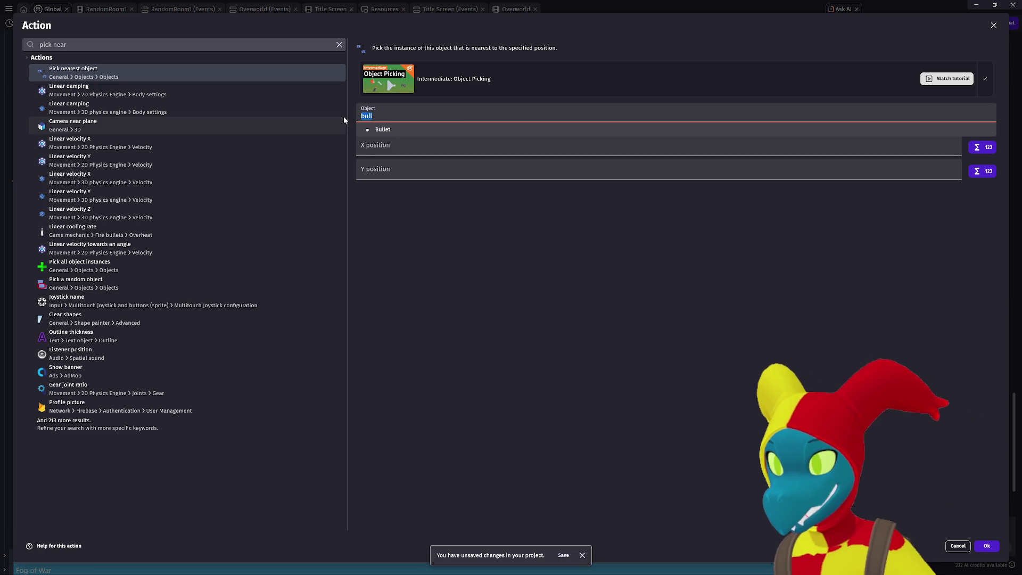
key("BackSpace")
key("BackSpace")
key("BackSpace")
type("rockwa")
left_click(387, 129)
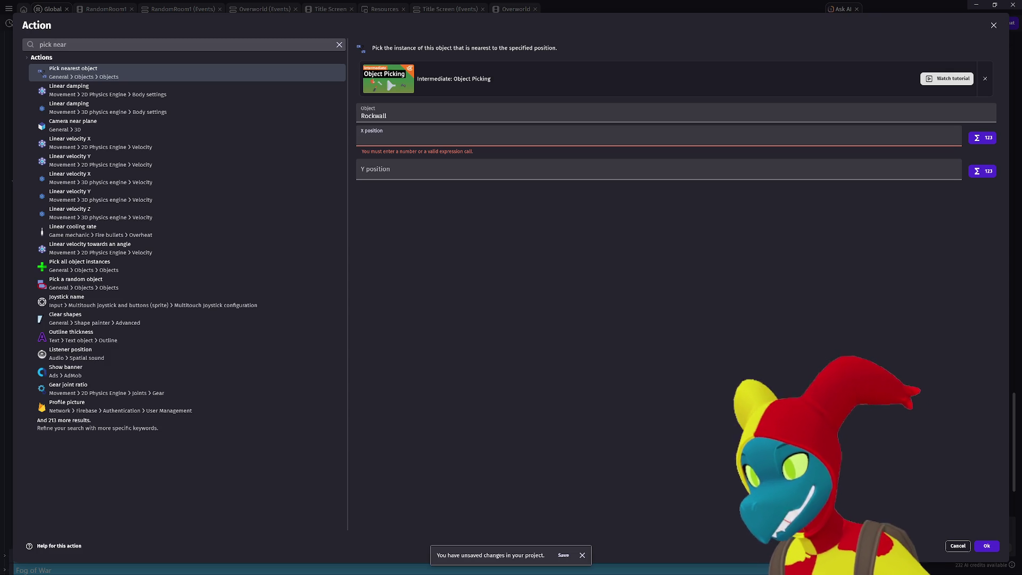
Step: Set the pick position to Bullet.X() and Bullet.Y() and confirm the action
type("Bullet")
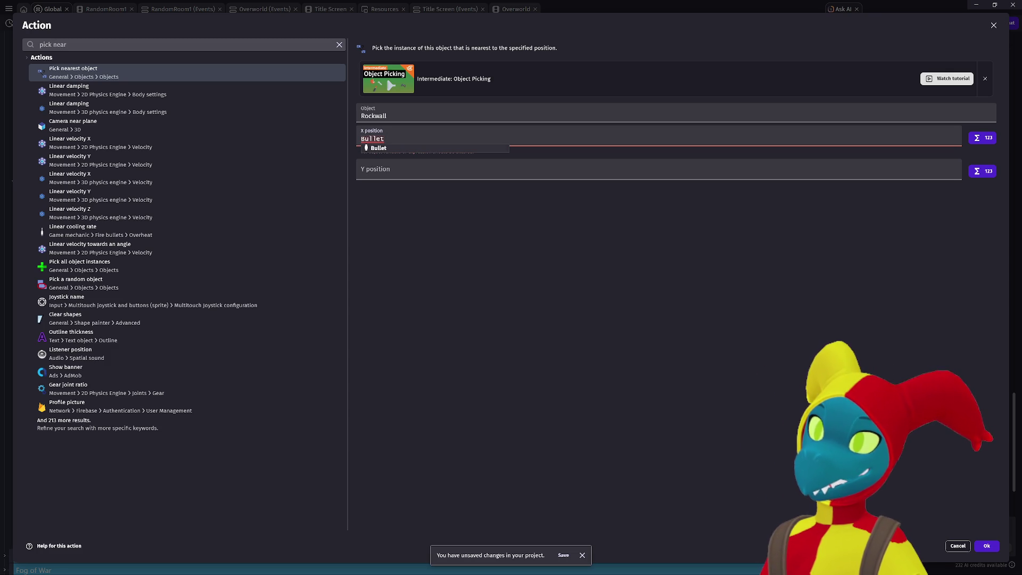
type(".x(")
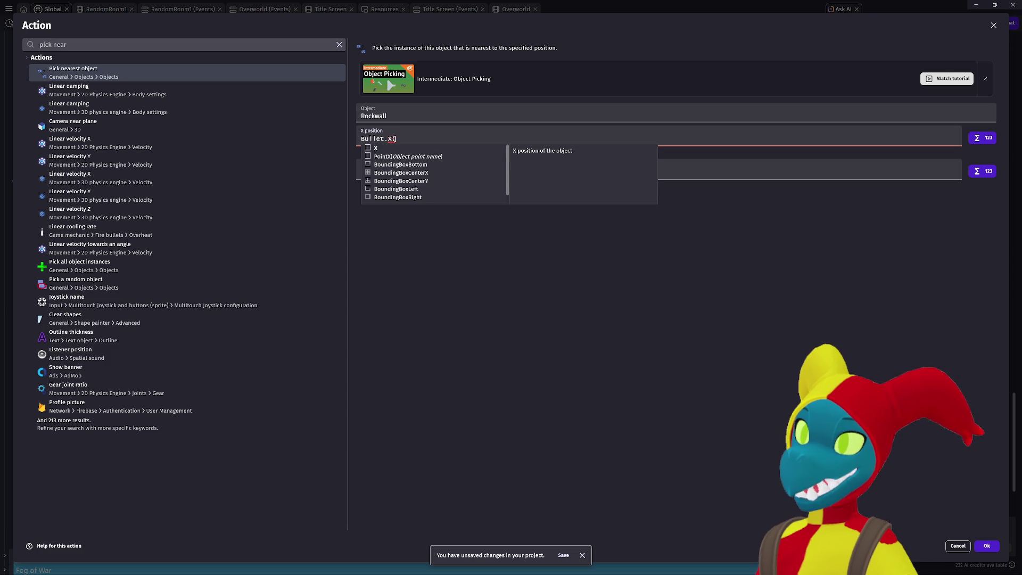
key("Return")
left_click(372, 163)
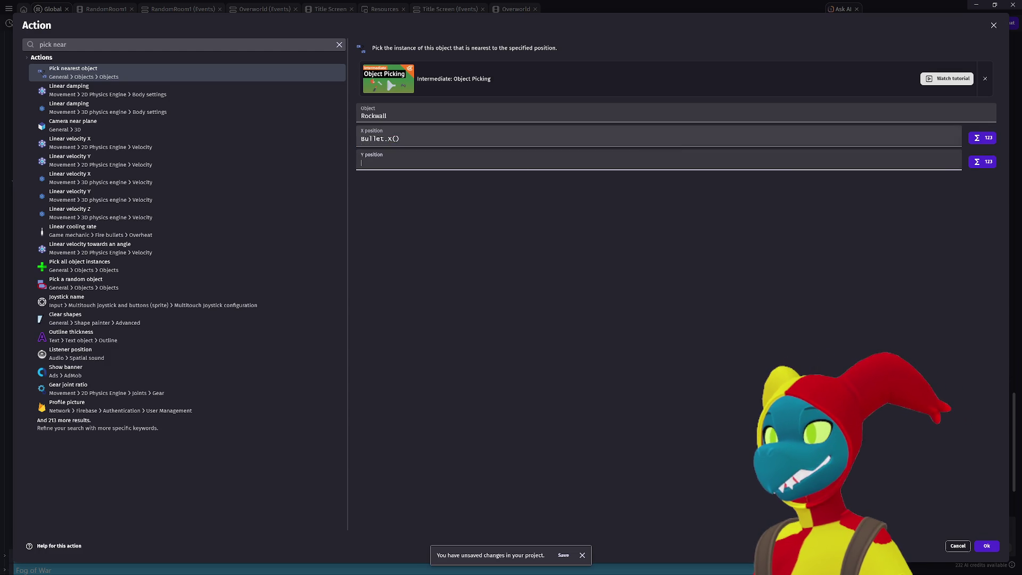
type("Bullet.Y(")
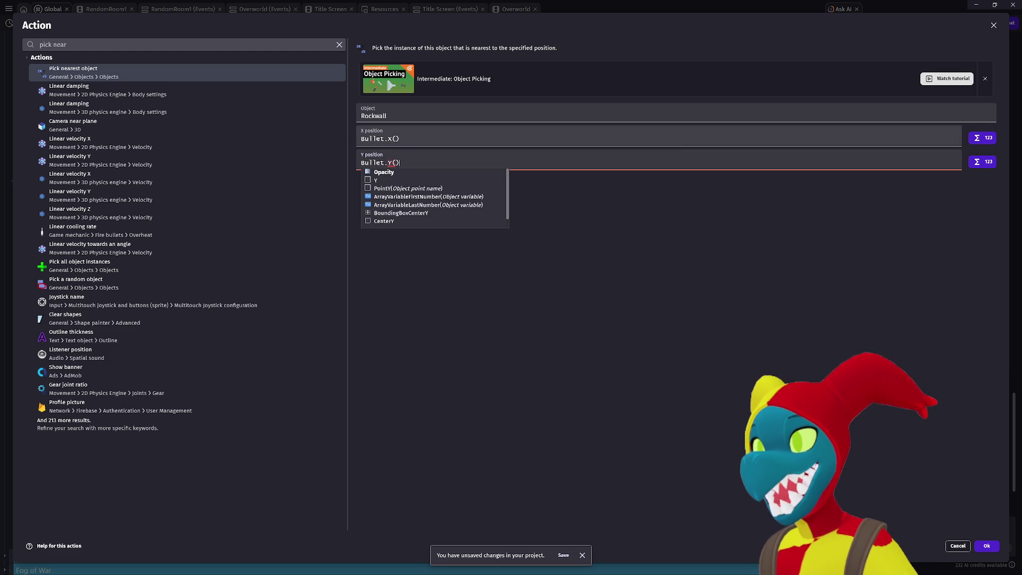
key("Return")
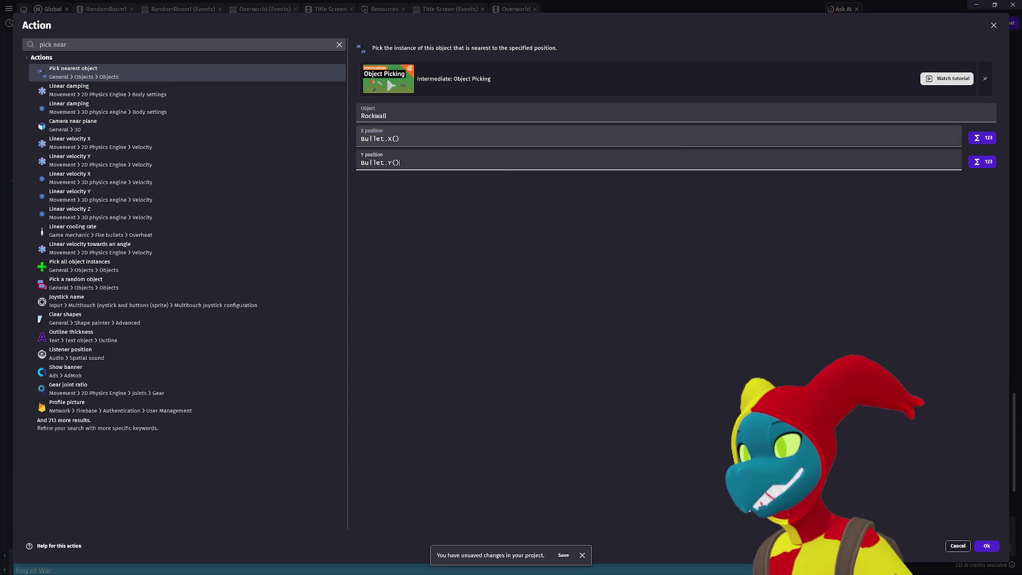
left_click(987, 546)
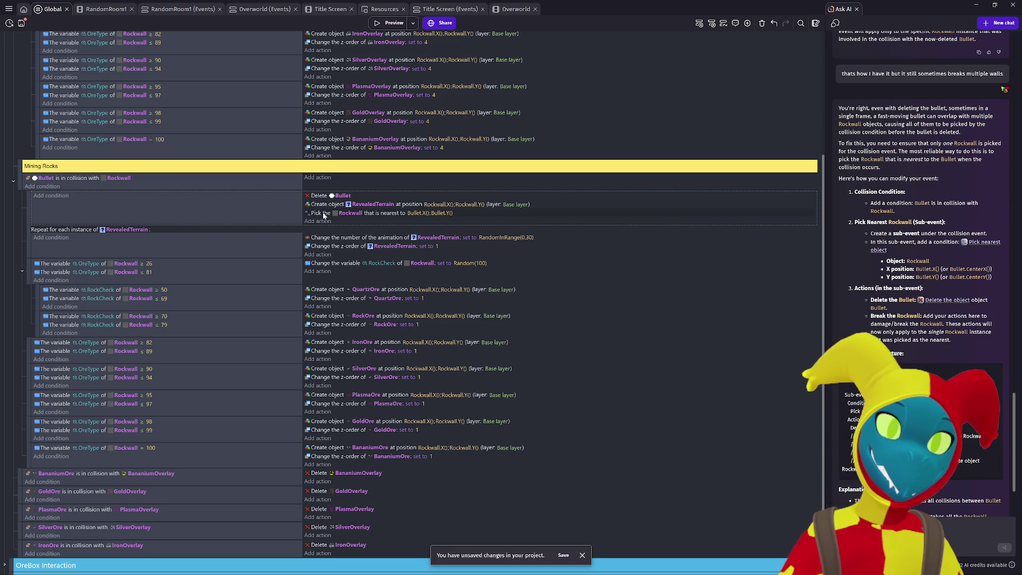
Step: Delete the Pick nearest Rockwall action from the sub-event after trying to drag it to conditions
left_click_drag(323, 216, 194, 213)
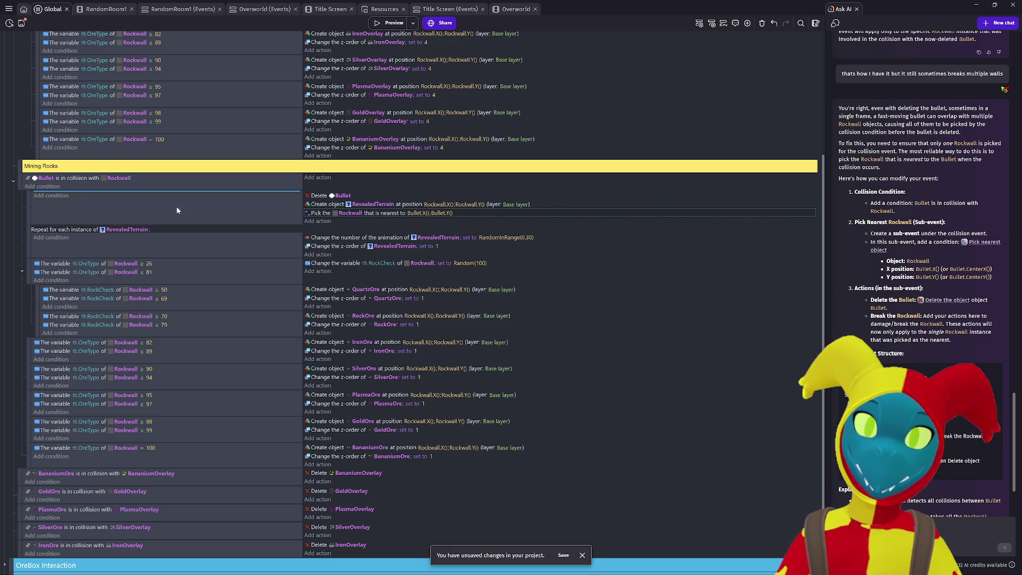
left_click_drag(37, 198, 40, 198)
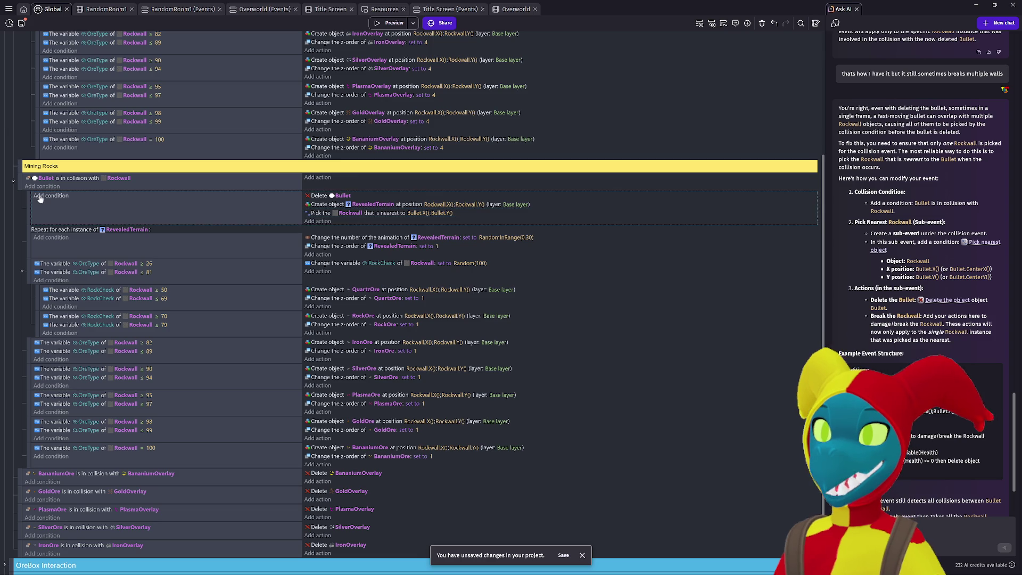
left_click(321, 214)
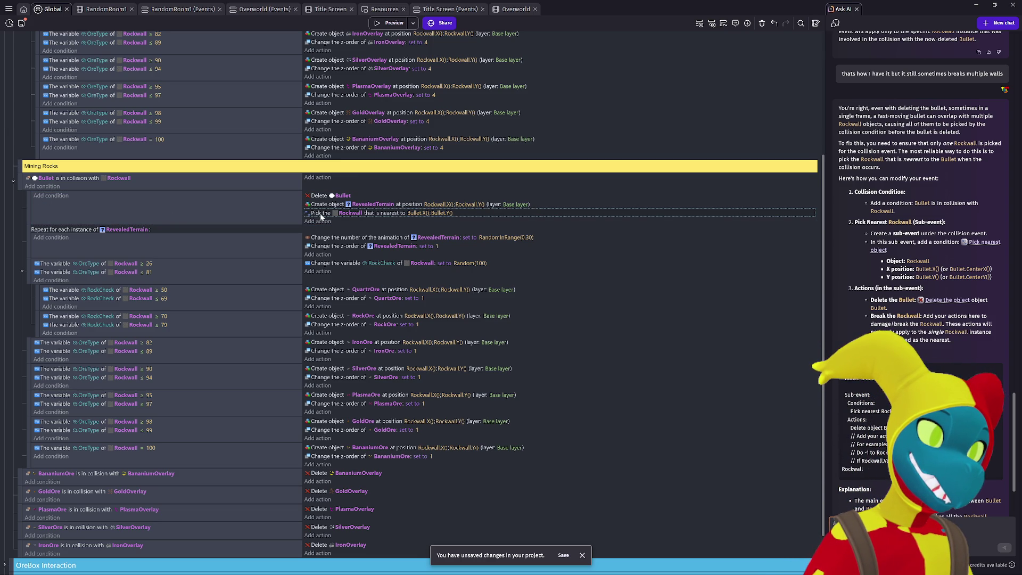
key("Delete")
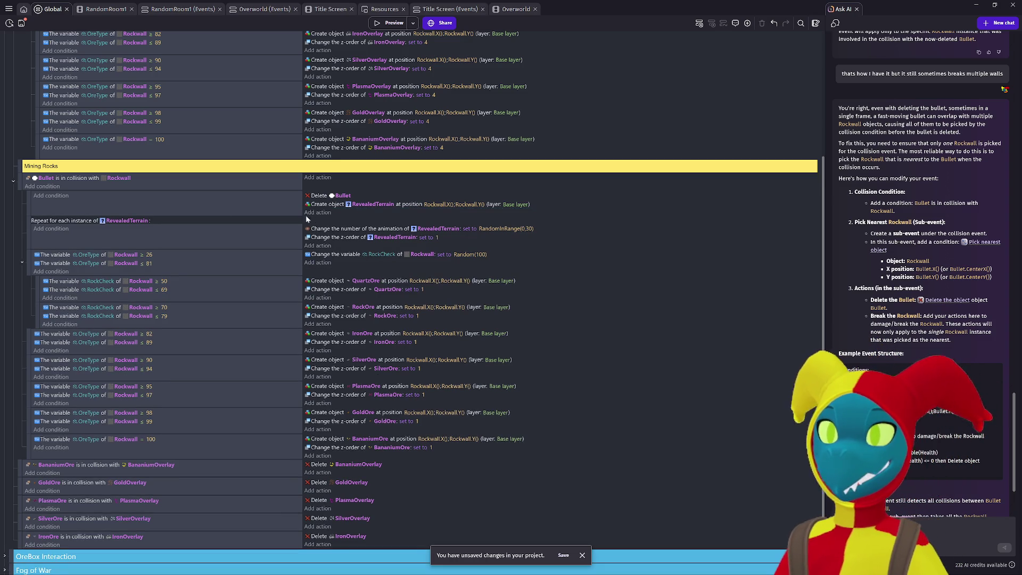
left_click(53, 196)
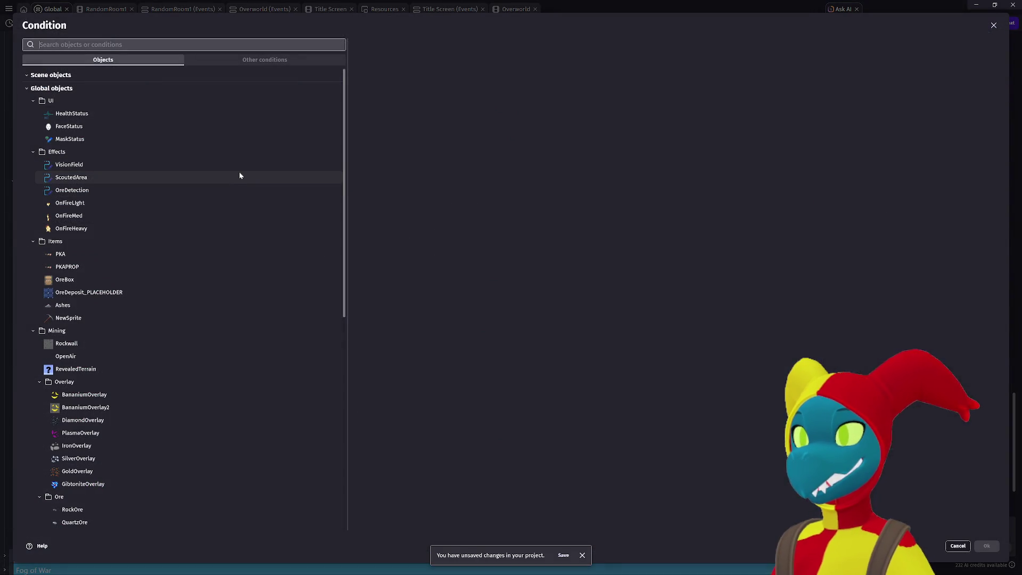
Step: Add a Pick nearest object condition for Rockwall at Bullet.X(), Bullet.Y() to the sub-event
type("pick")
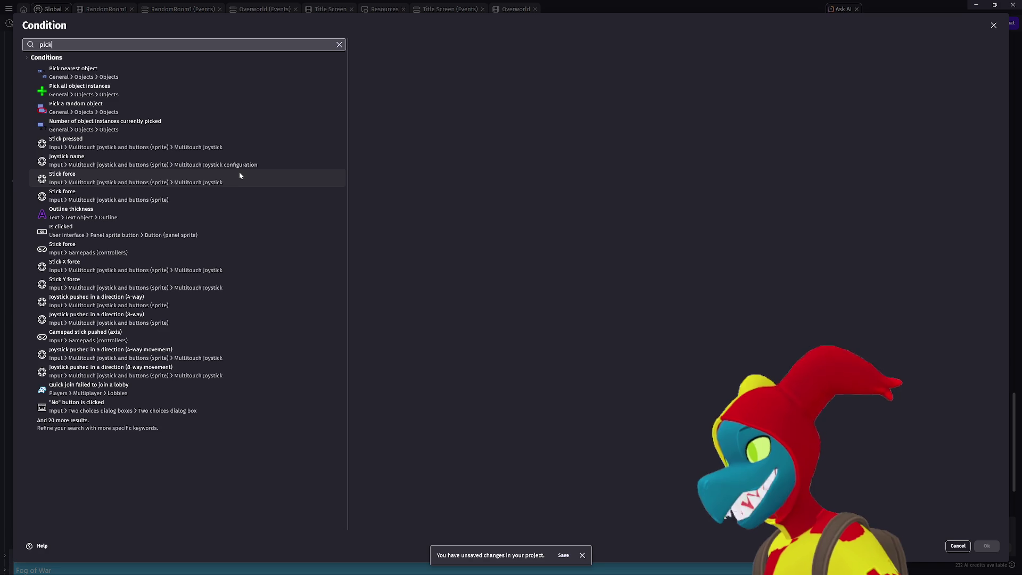
type(" near")
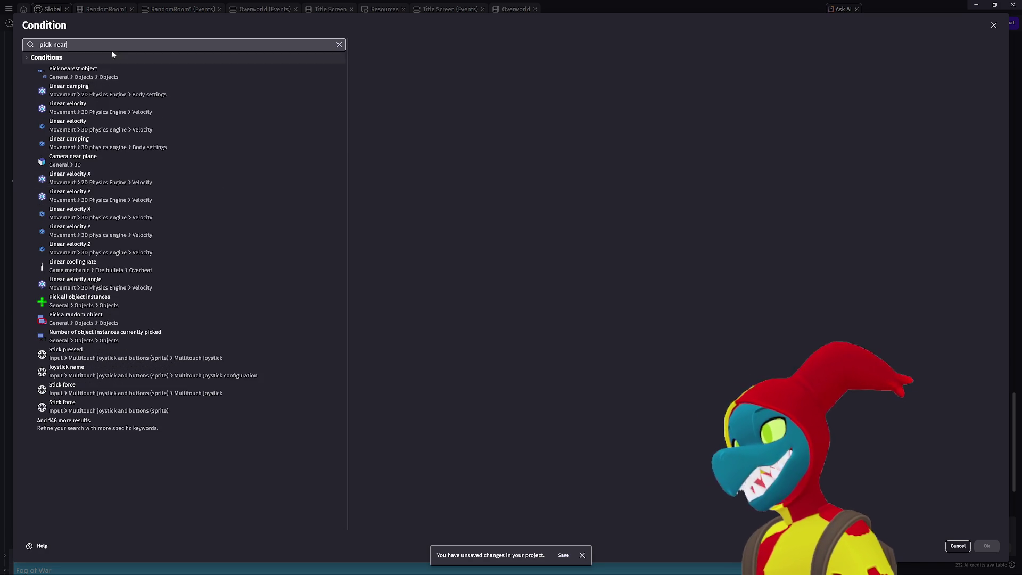
left_click(120, 77)
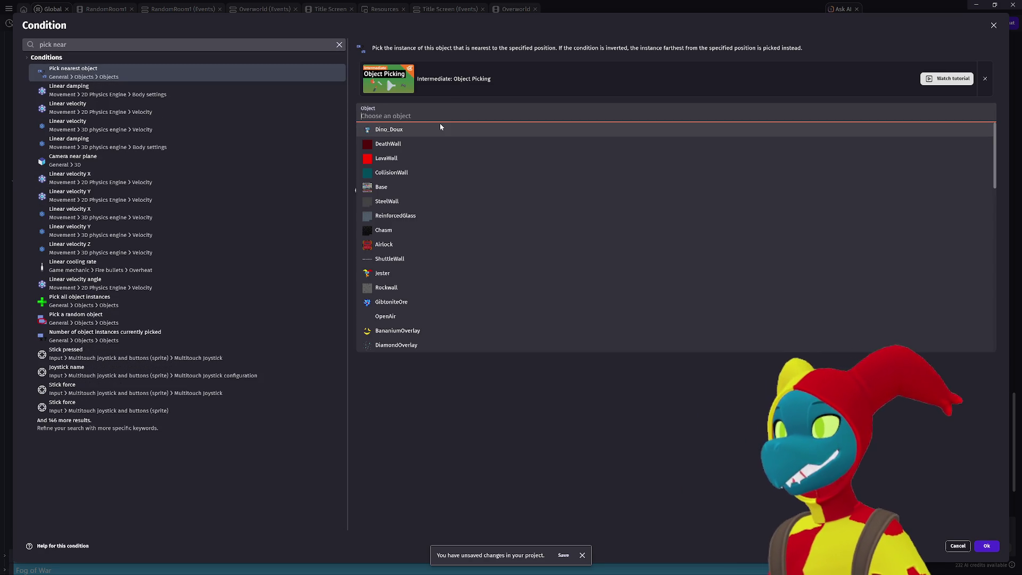
left_click(396, 291)
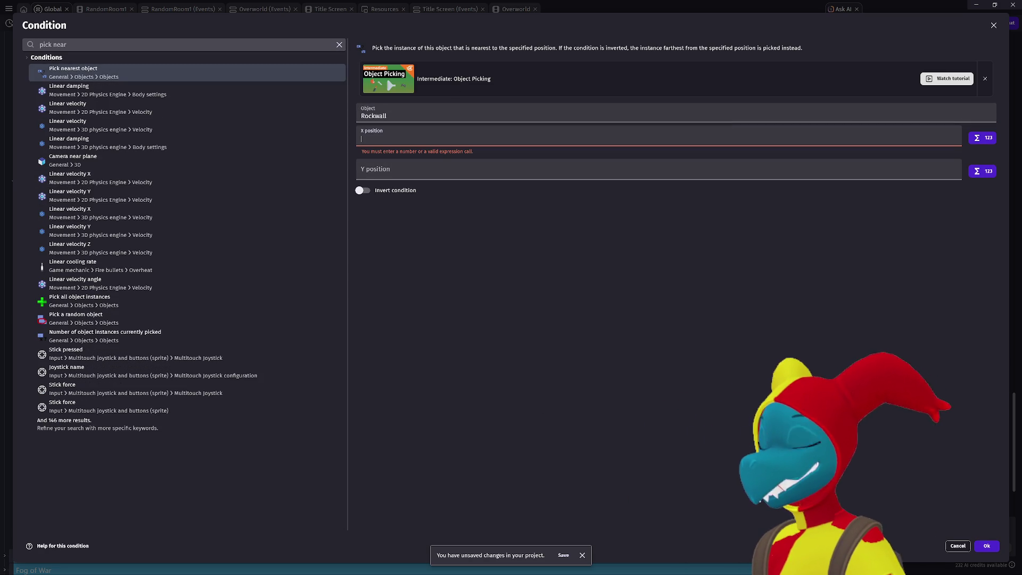
type("Byk=--=")
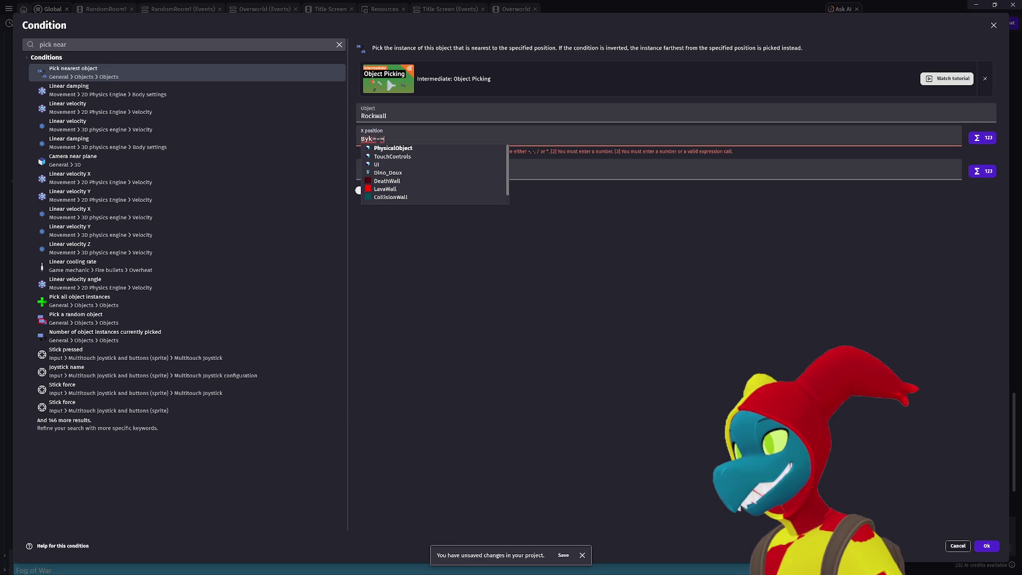
key("BackSpace")
type("Bullet")
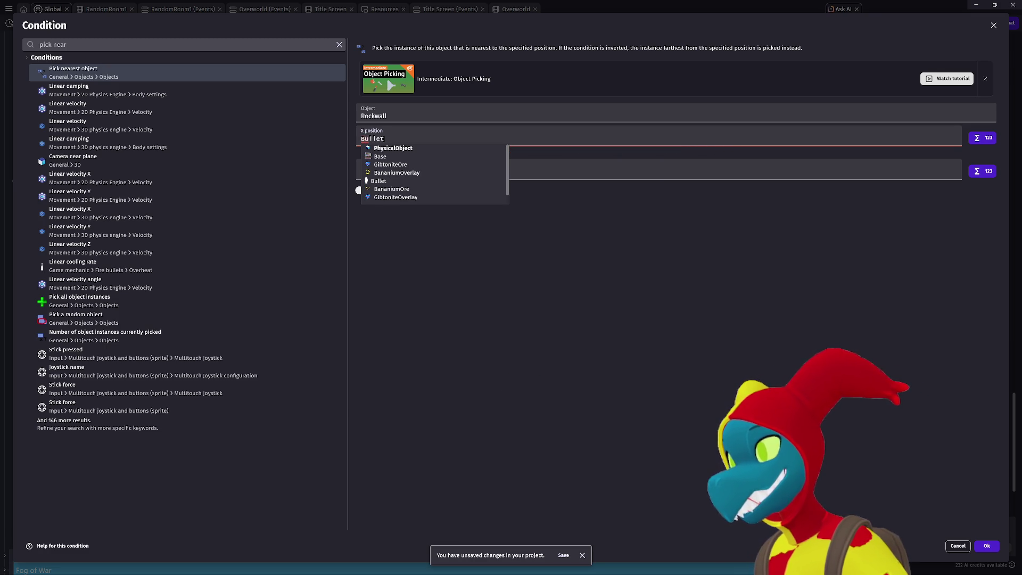
type(".")
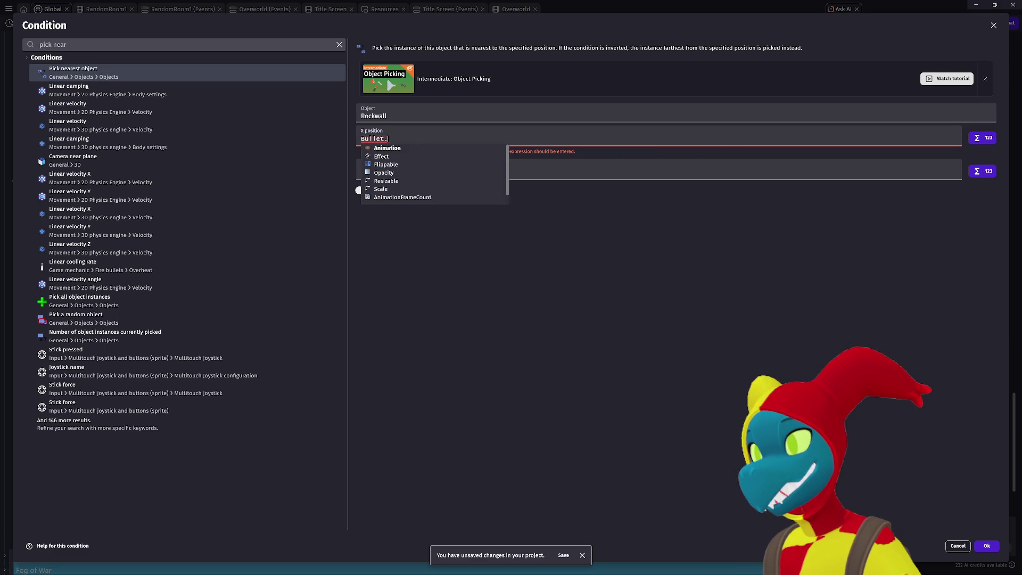
type("X*(==")
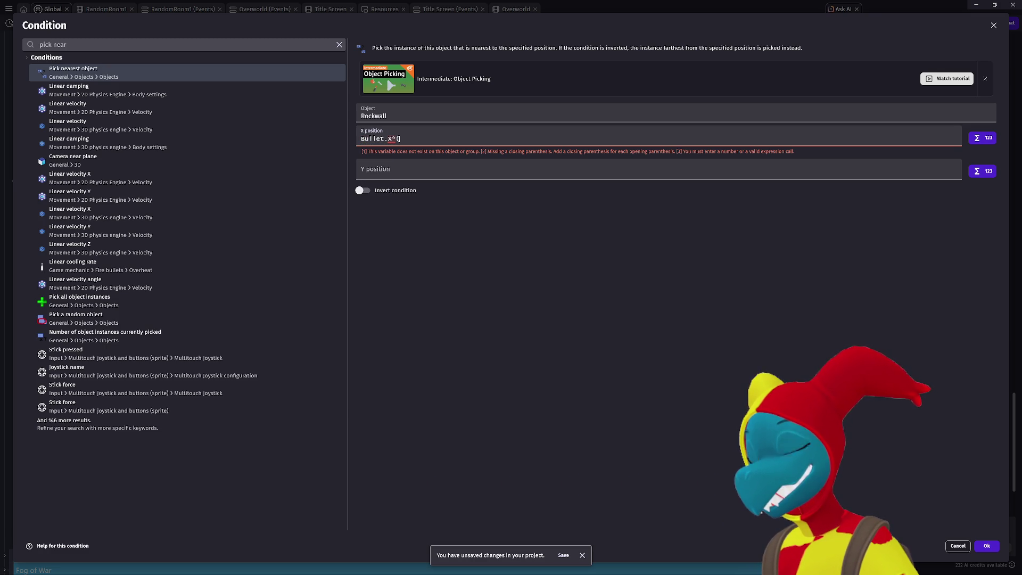
key("BackSpace")
key("BackSpace")
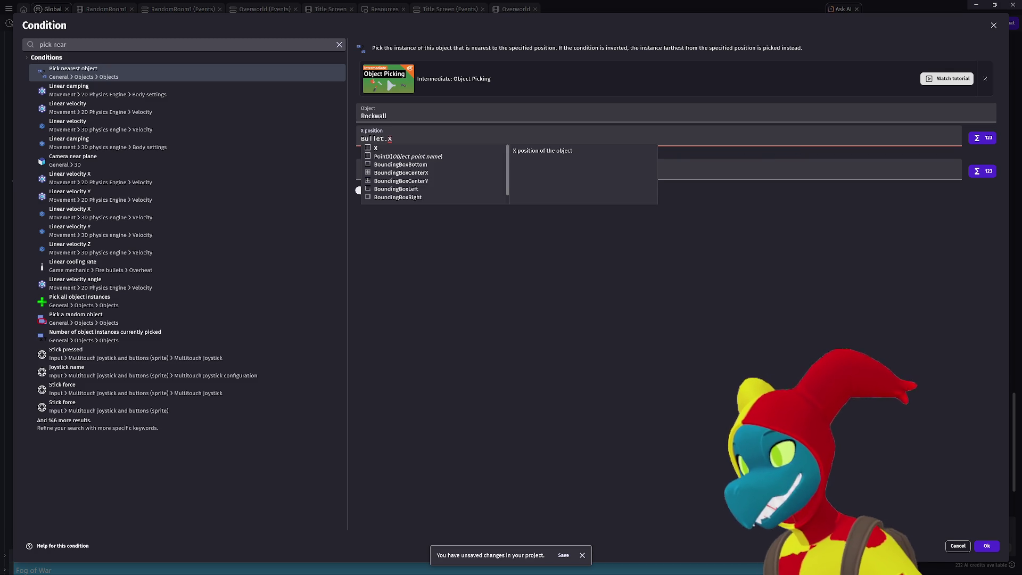
type("()")
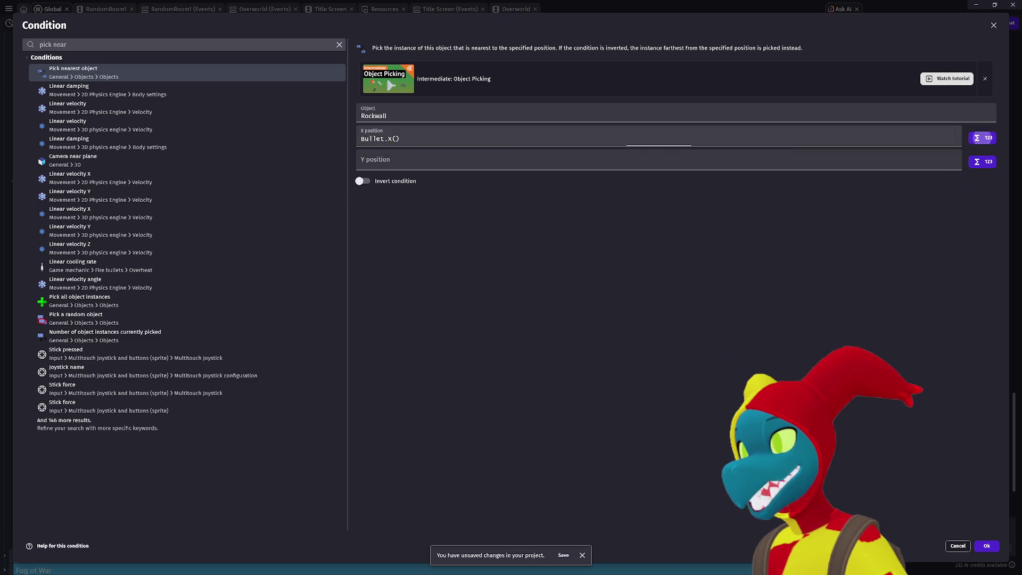
left_click(373, 163)
type("let.Y()")
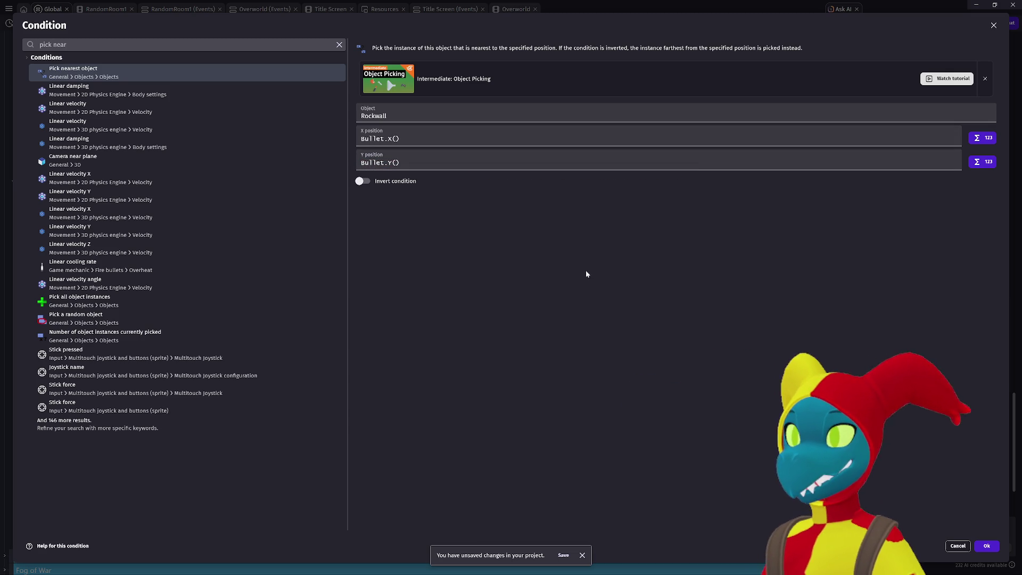
left_click(986, 545)
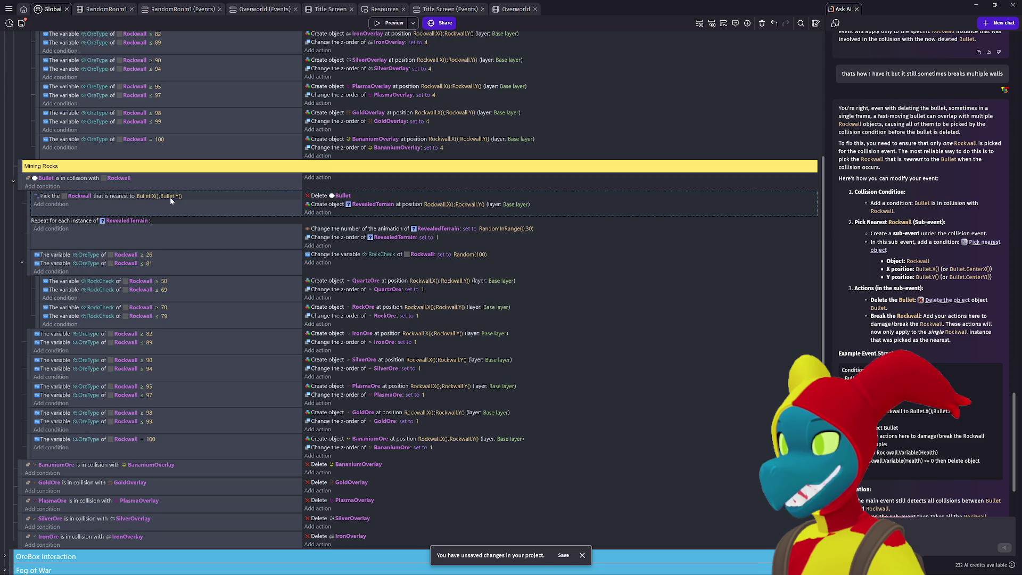
Step: Add a Delete Rockwall action placed right after Delete Bullet, then start a preview
left_click(318, 212)
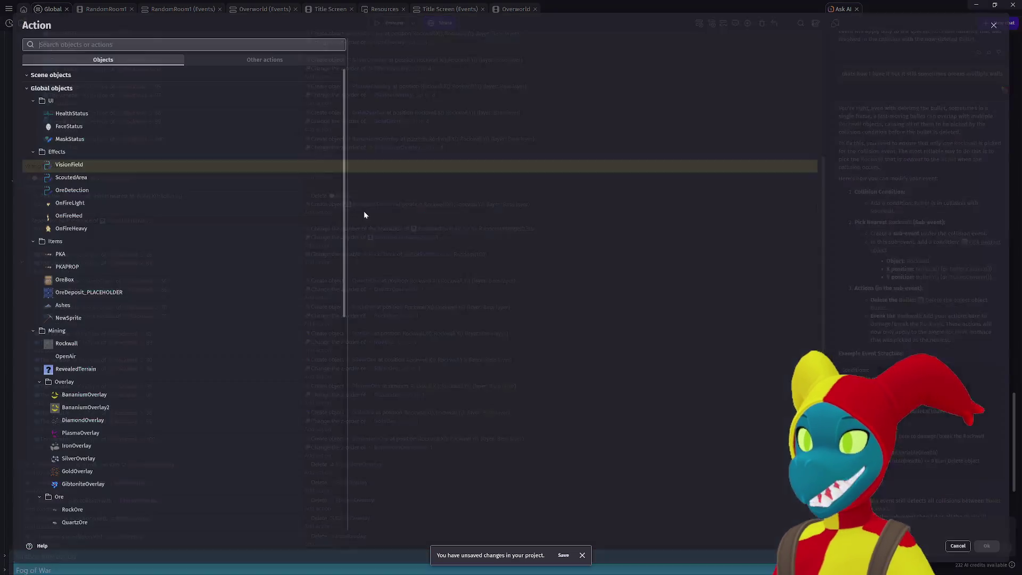
type("del")
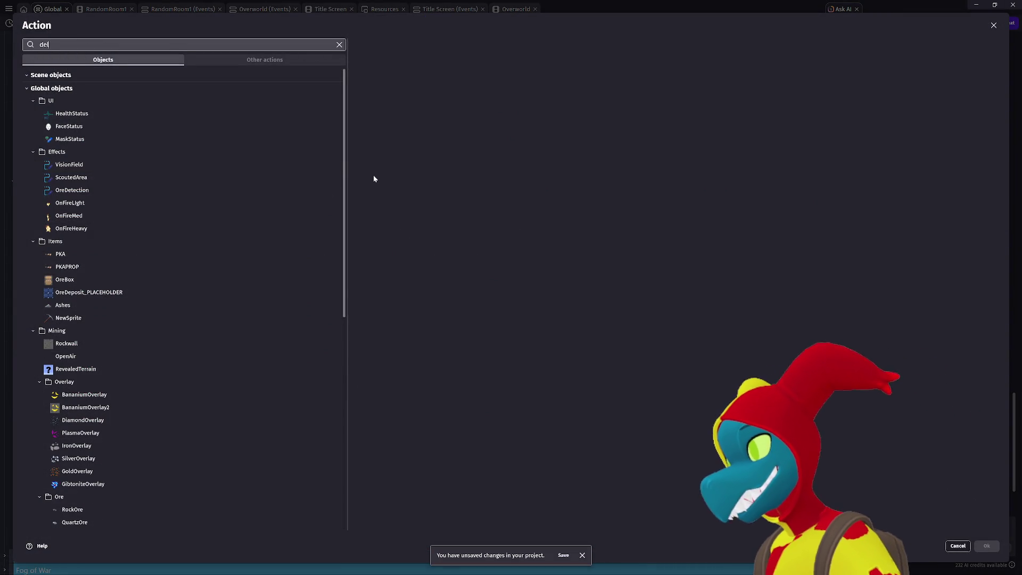
type("ete")
key("Escape")
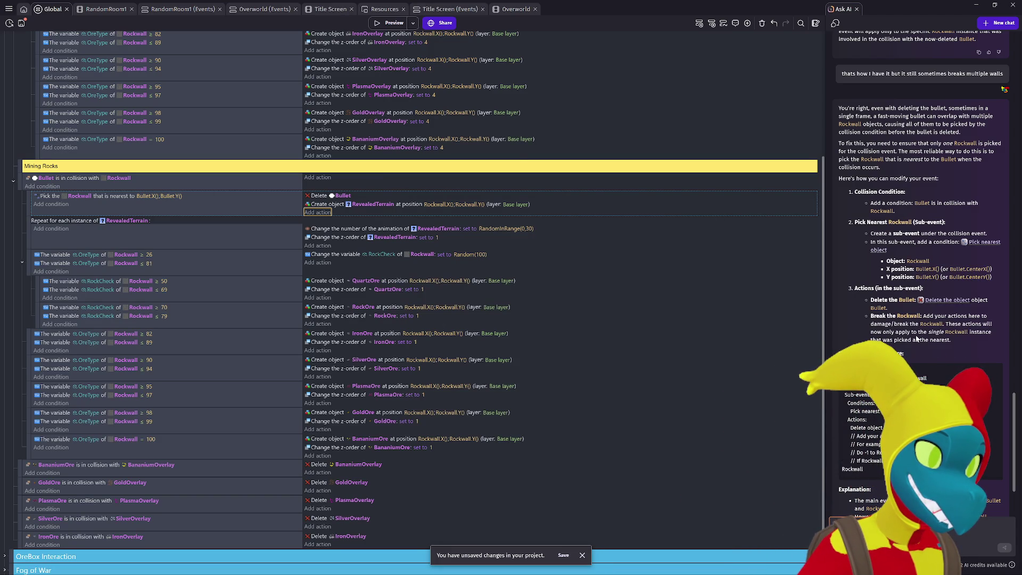
left_click(318, 212)
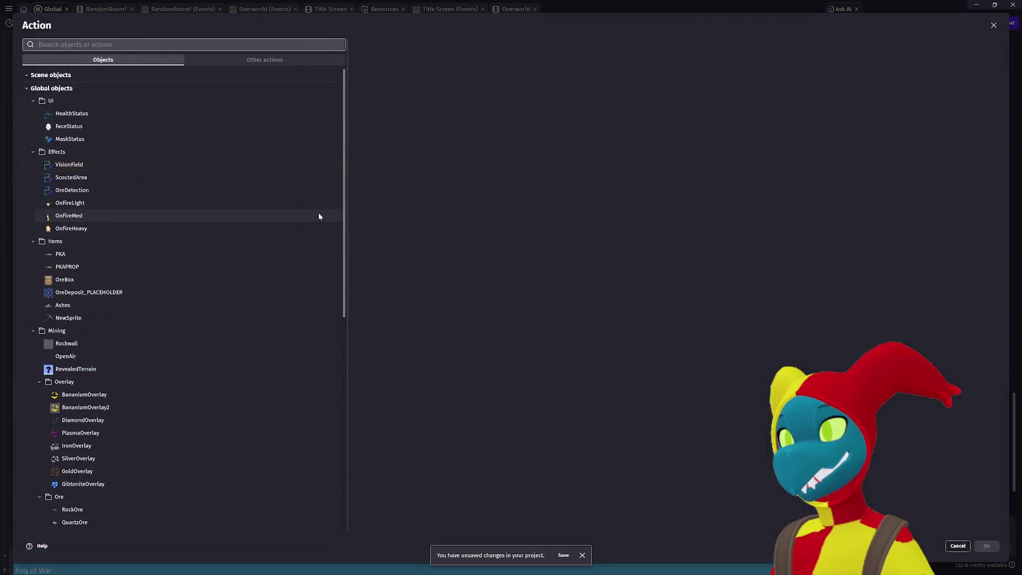
type("delete")
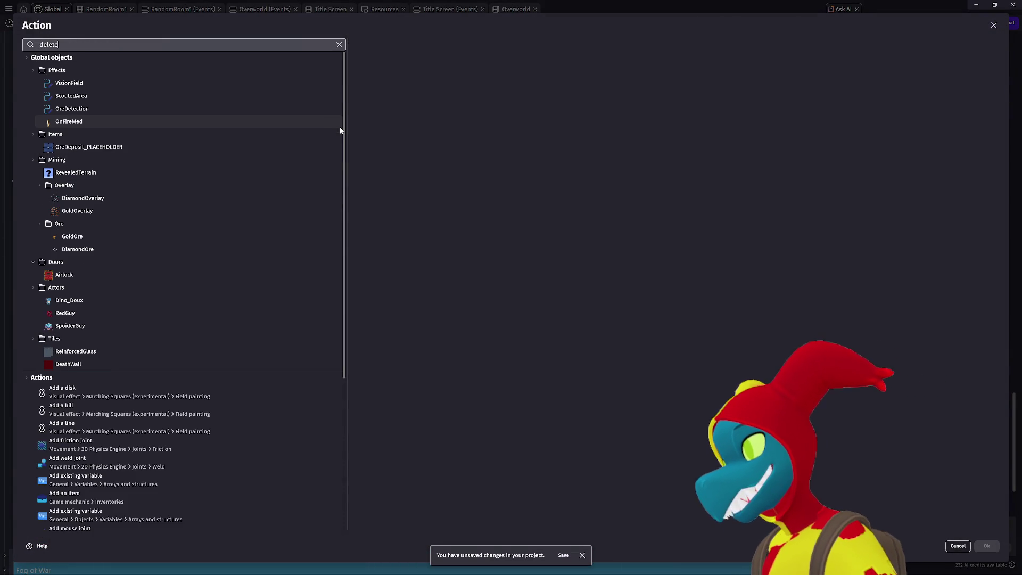
left_click(263, 67)
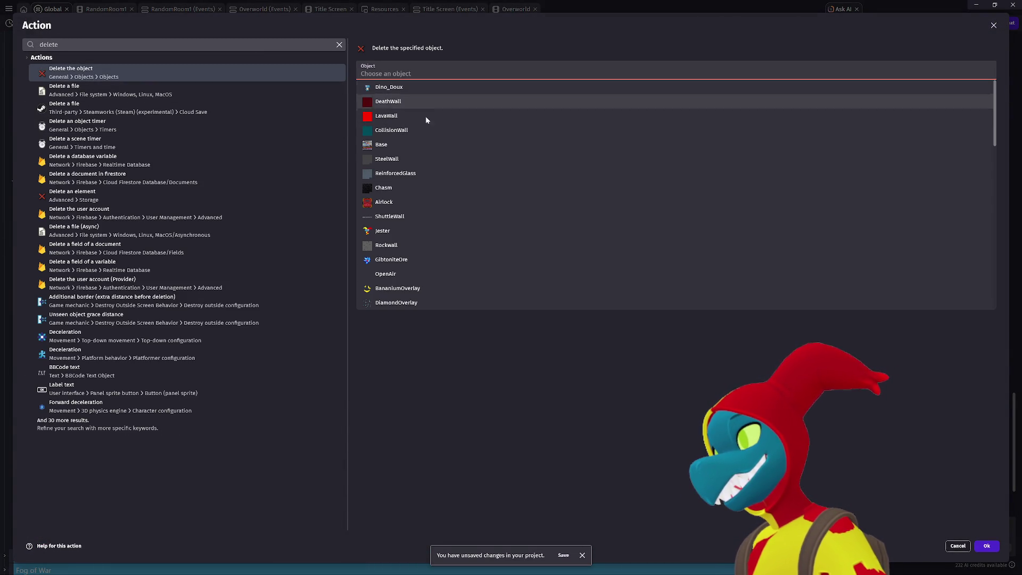
left_click(413, 245)
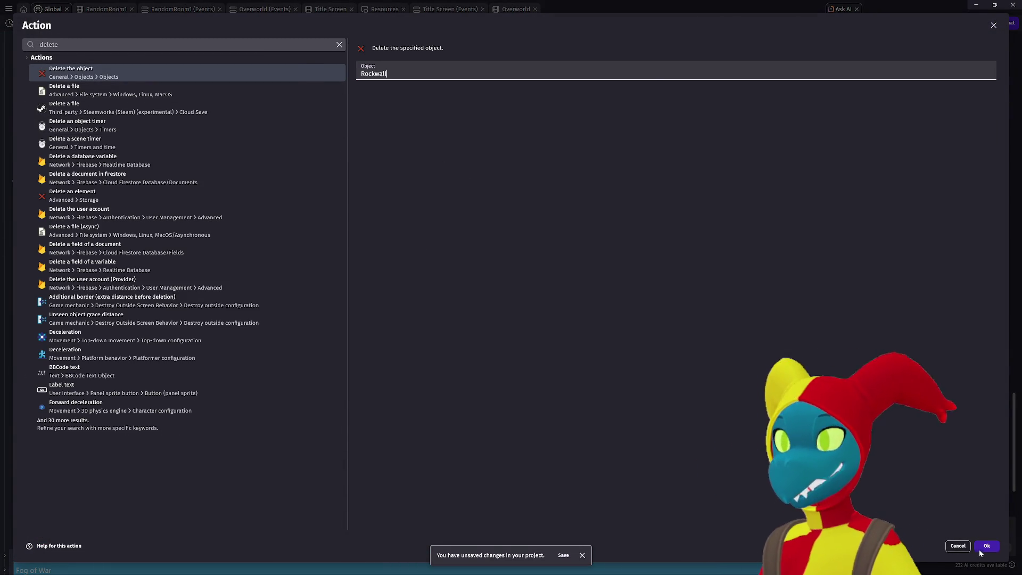
left_click(982, 547)
left_click_drag(317, 214, 319, 201)
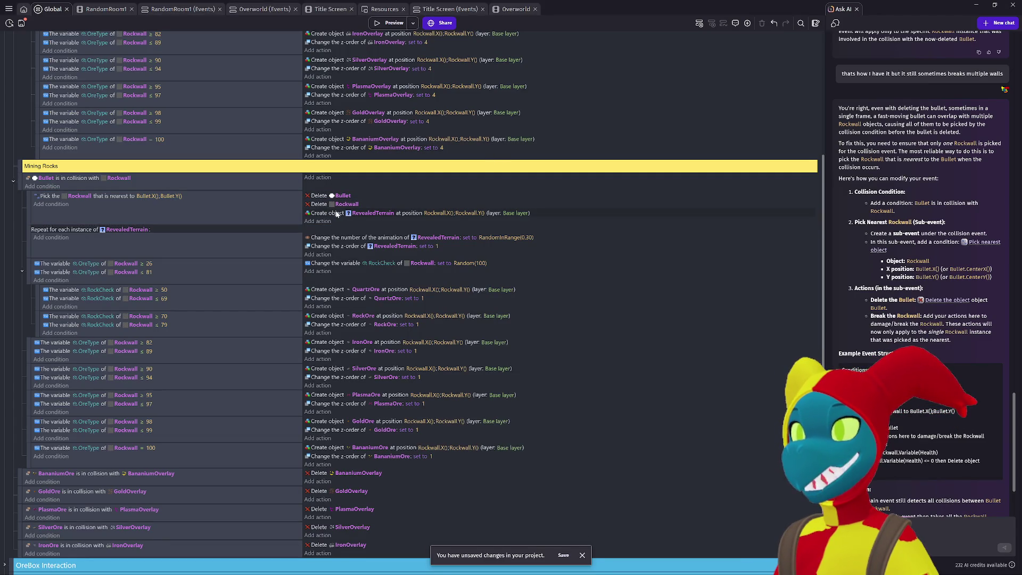
left_click(394, 24)
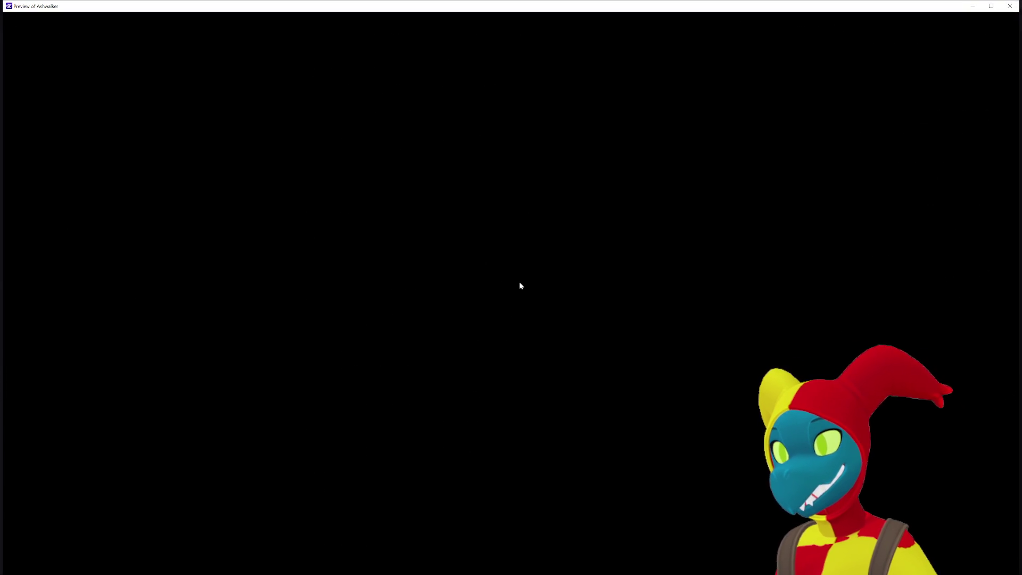
key("d")
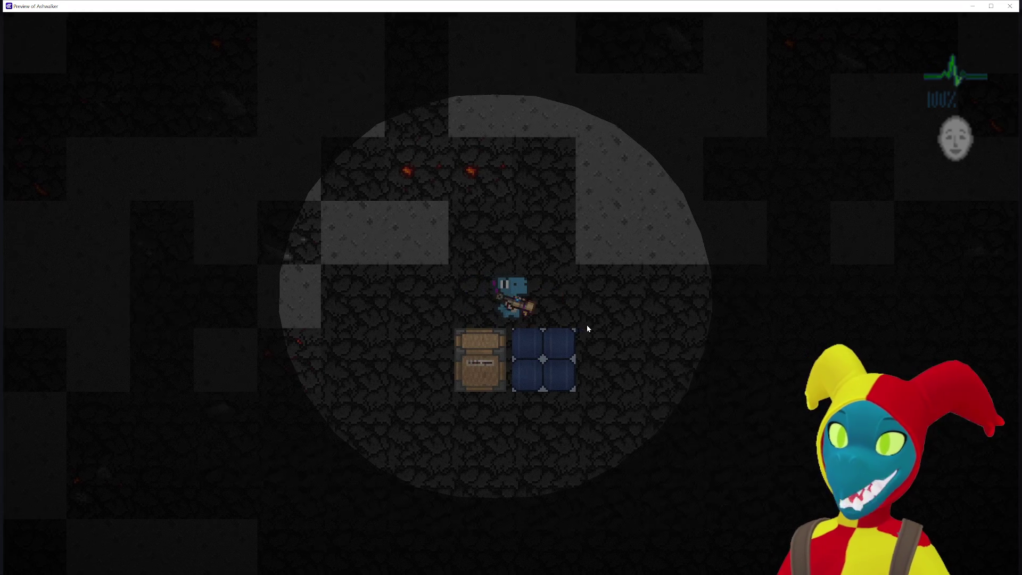
key("a")
left_click(469, 213)
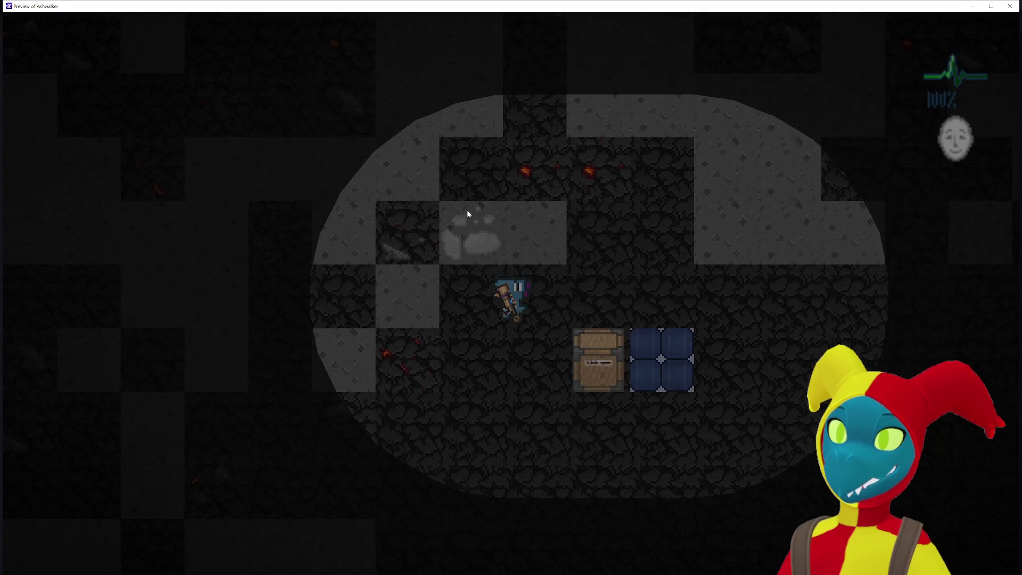
key("d")
key("w")
key("d")
left_click(520, 180)
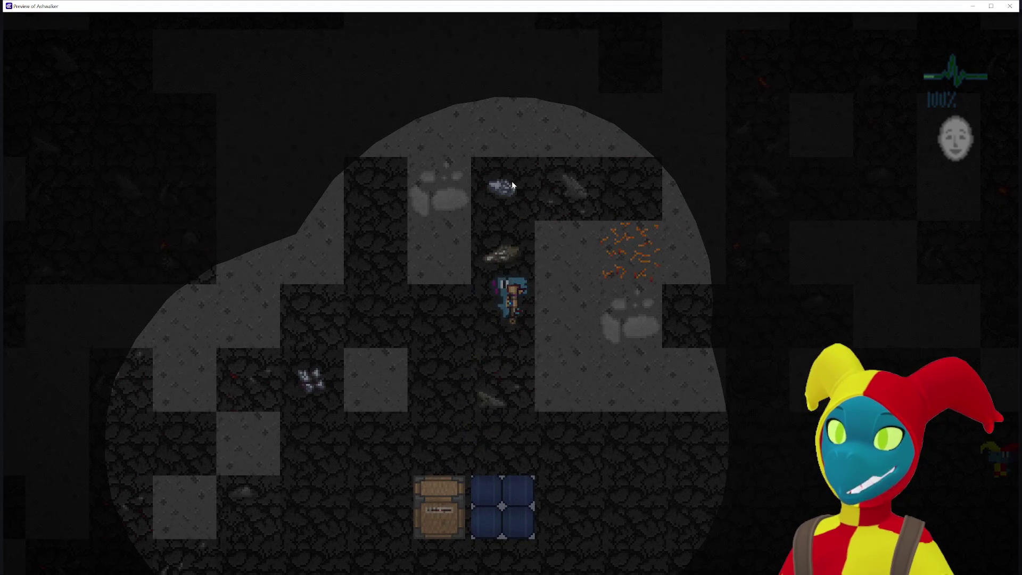
key("w")
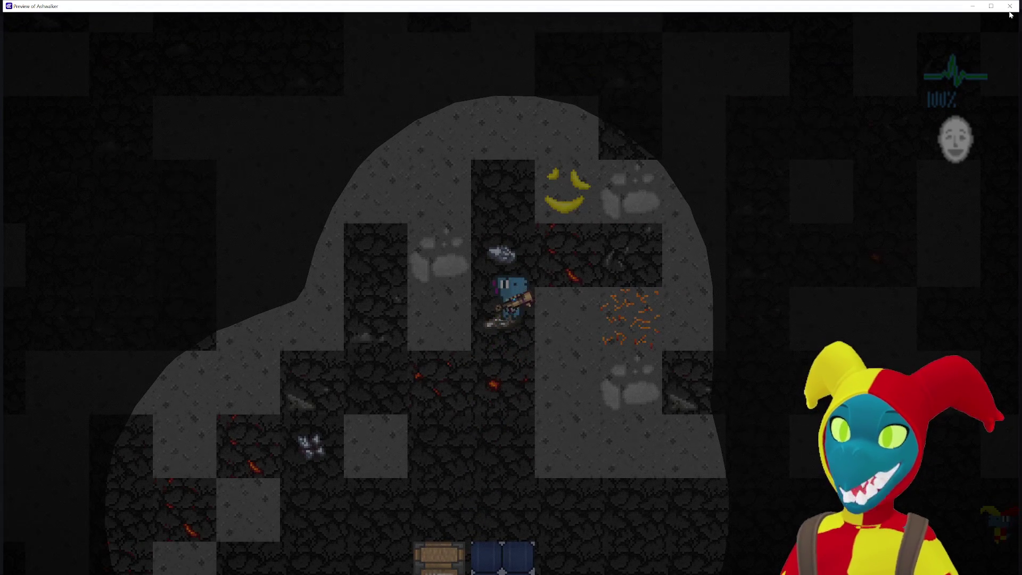
left_click(1010, 6)
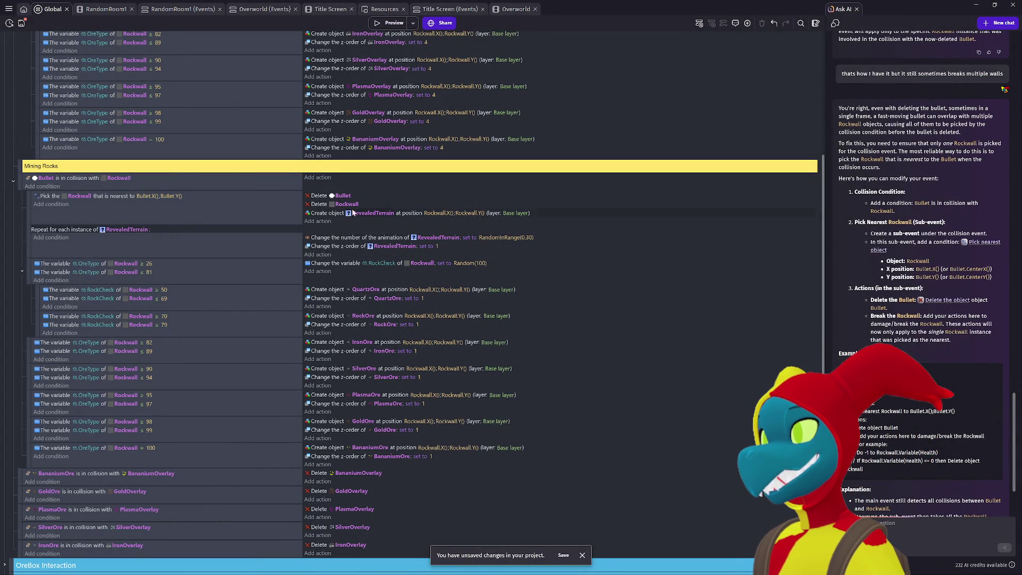
Step: Nest the RevealedTerrain repeat loop under the nearest-Rockwall pick, reposition the OreType 26–81 event, and preview
scroll(215, 254, "down", 2)
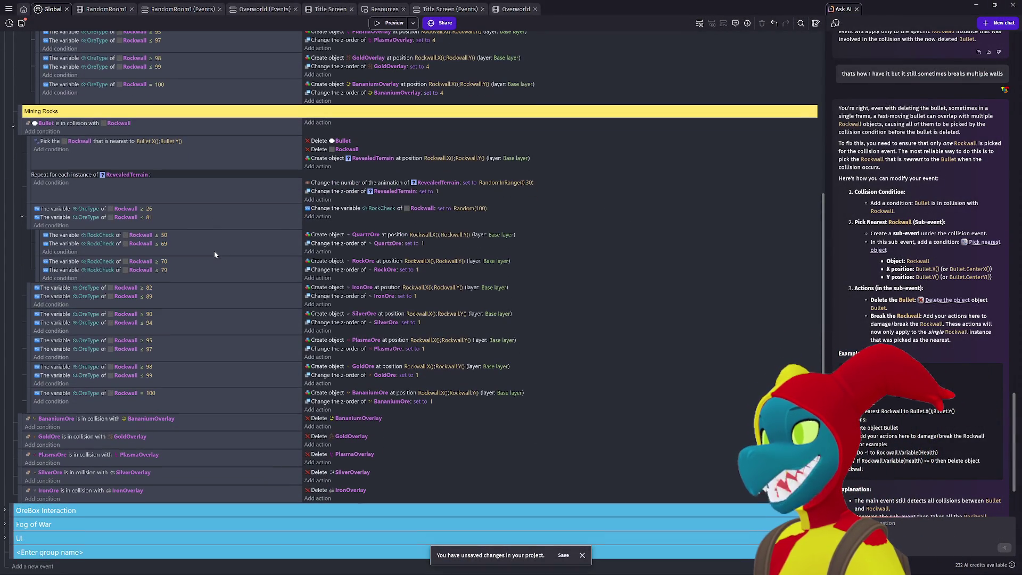
scroll(150, 249, "up", 3)
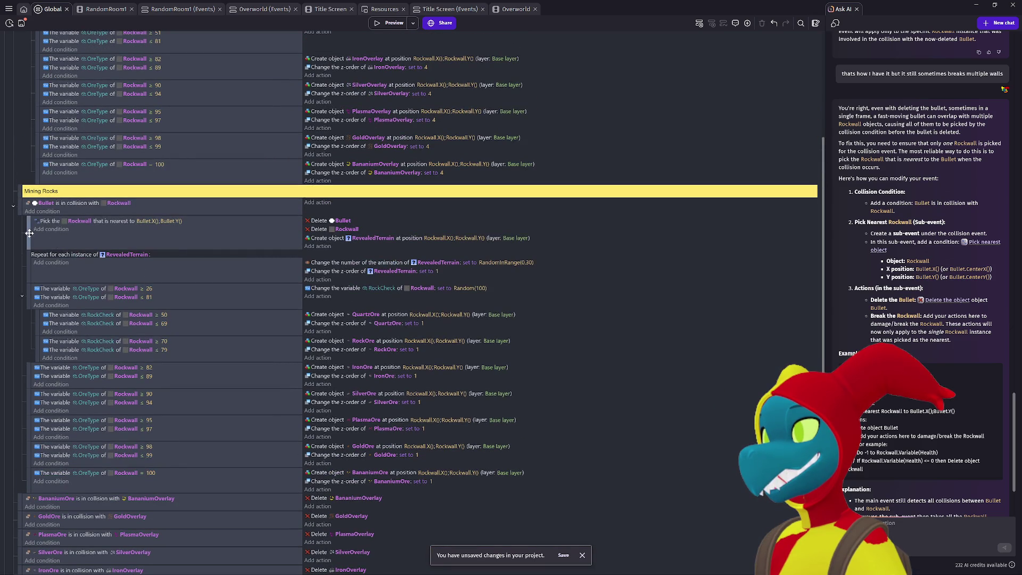
mouse_move(28, 219)
left_mouse_down()
mouse_move(41, 218)
mouse_move(30, 218)
left_mouse_up()
left_click_drag(29, 262, 49, 256)
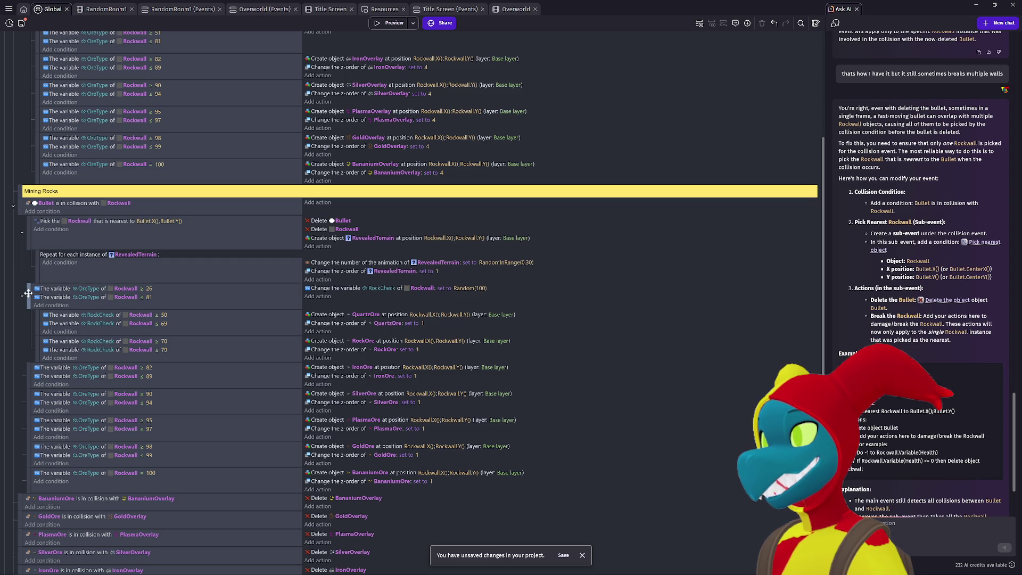
mouse_move(27, 294)
left_mouse_down()
mouse_move(39, 289)
mouse_move(29, 289)
left_mouse_up()
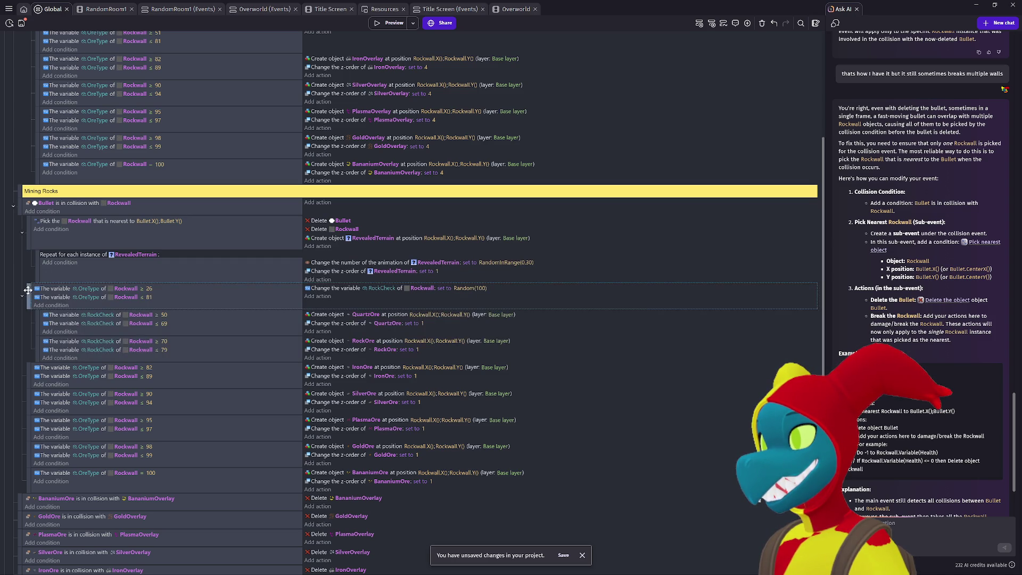
left_click(395, 23)
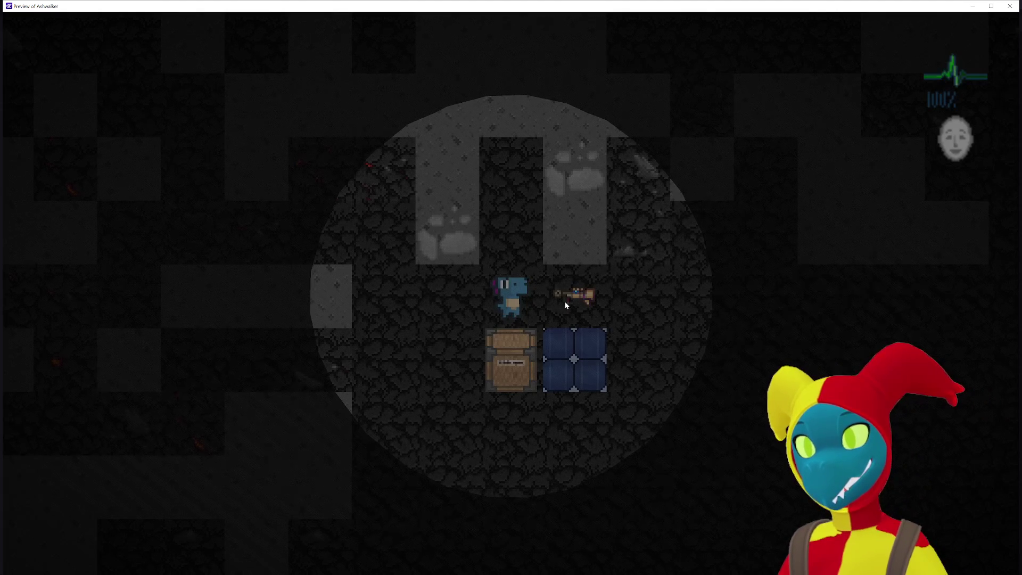
Step: Pick up the weapon, mine a few cave wall tiles around the character, then close the preview
key("d")
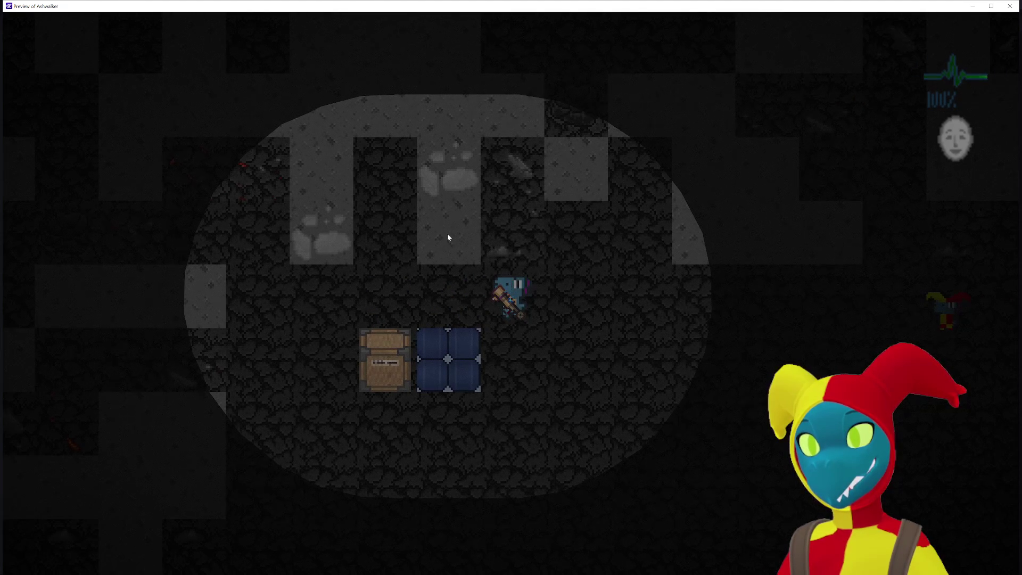
left_click(448, 234)
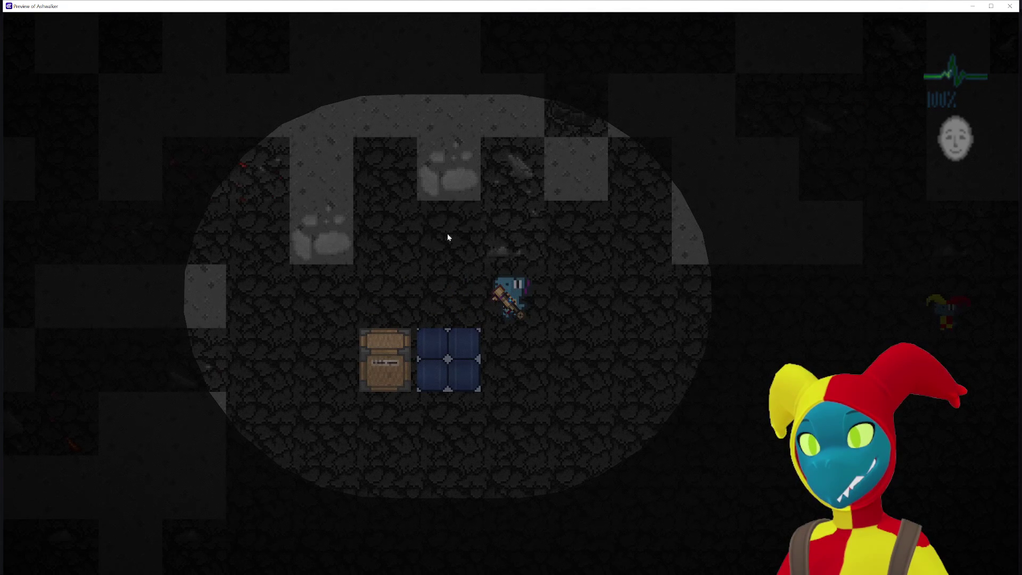
left_click(470, 209)
key("w")
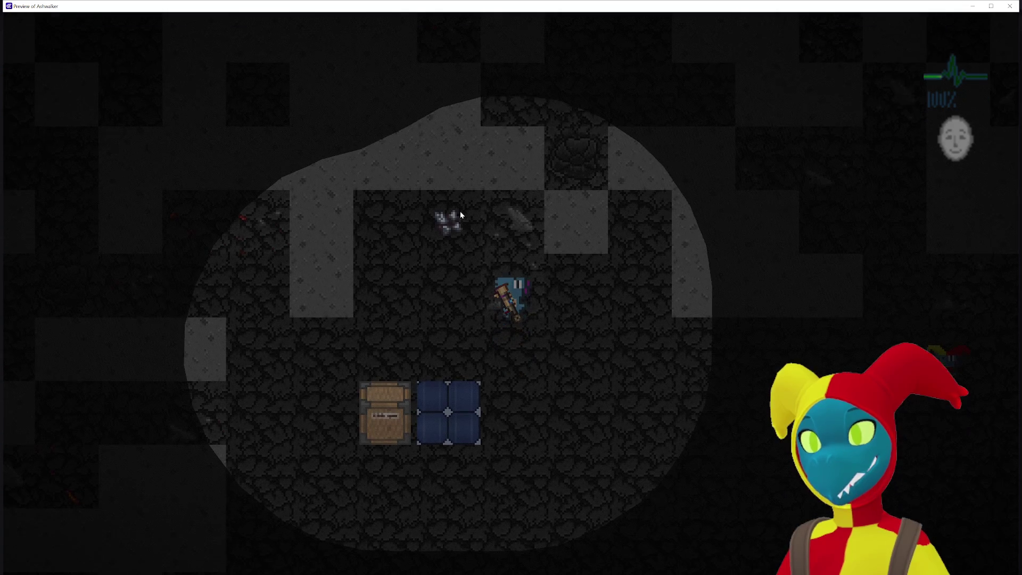
left_click(460, 211)
key("a")
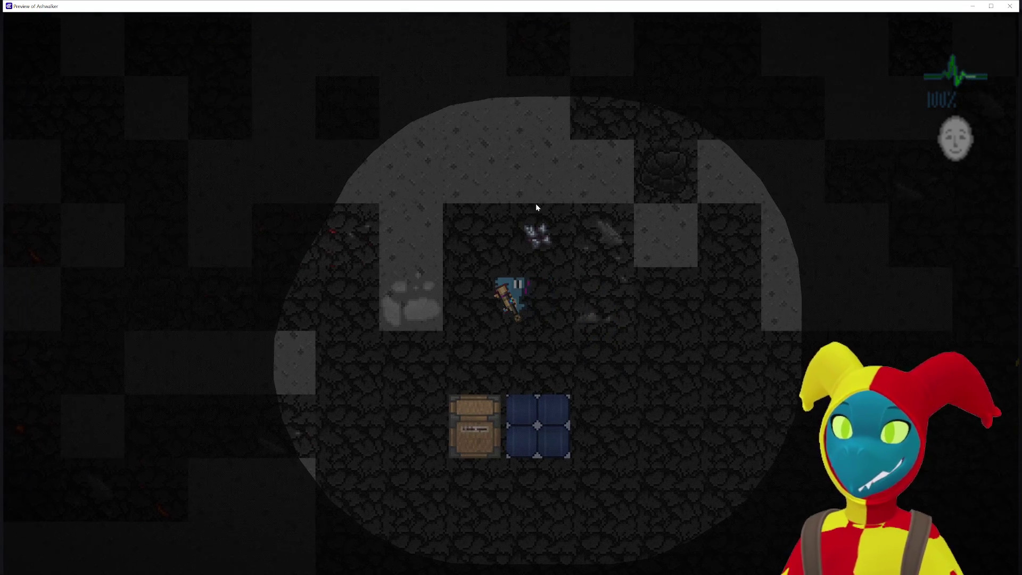
left_click(1011, 5)
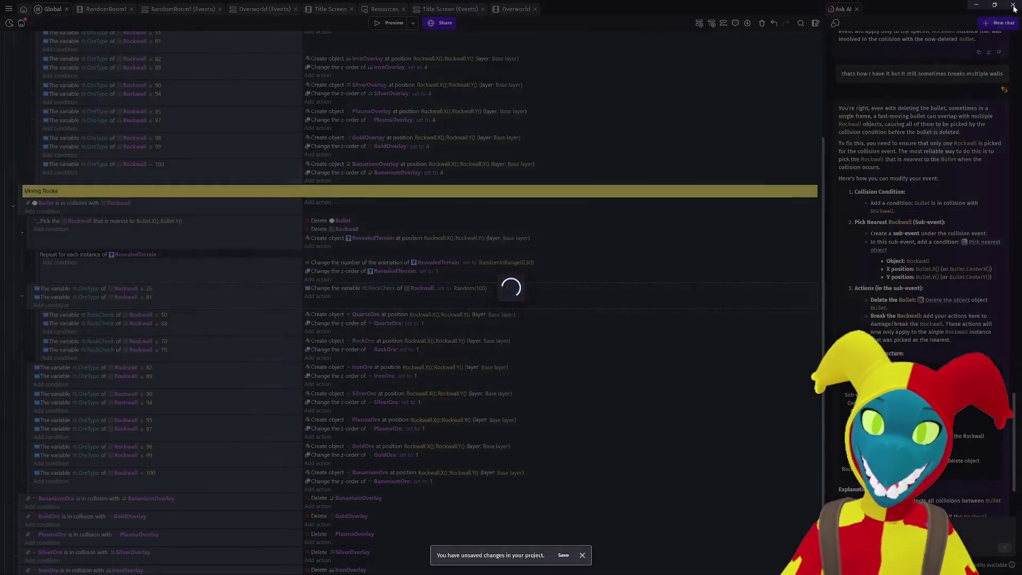
left_click(394, 24)
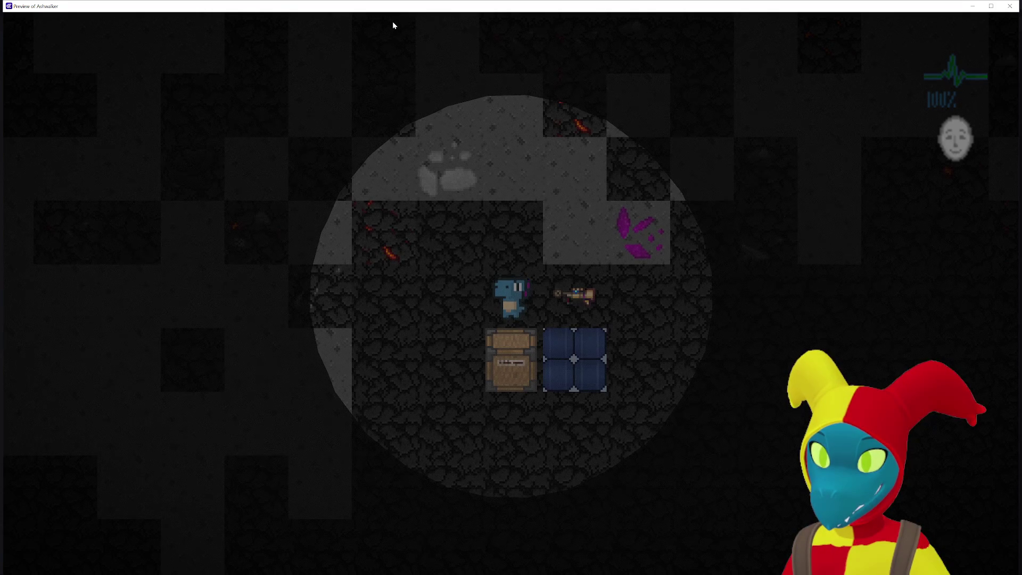
key("a")
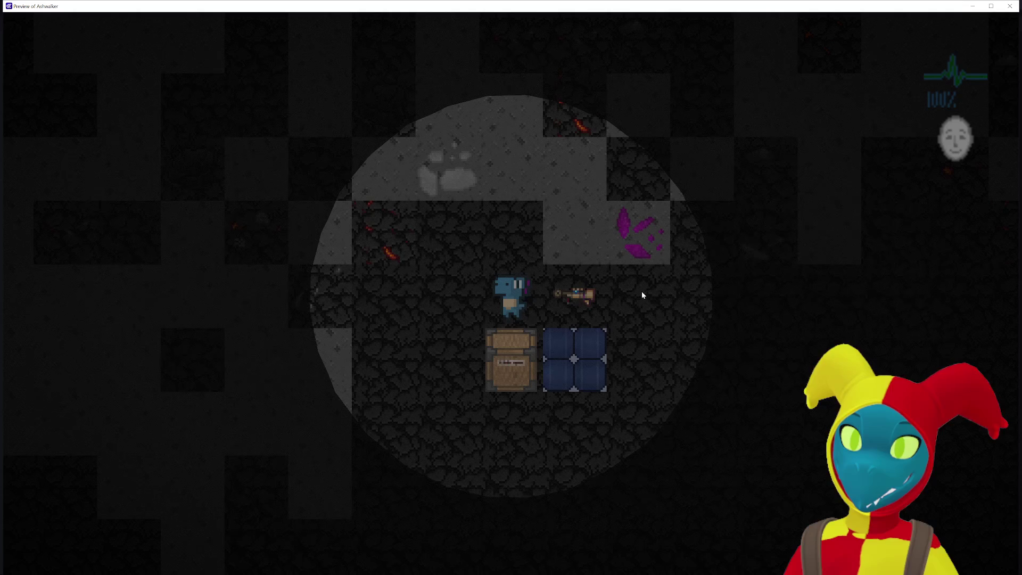
key("d")
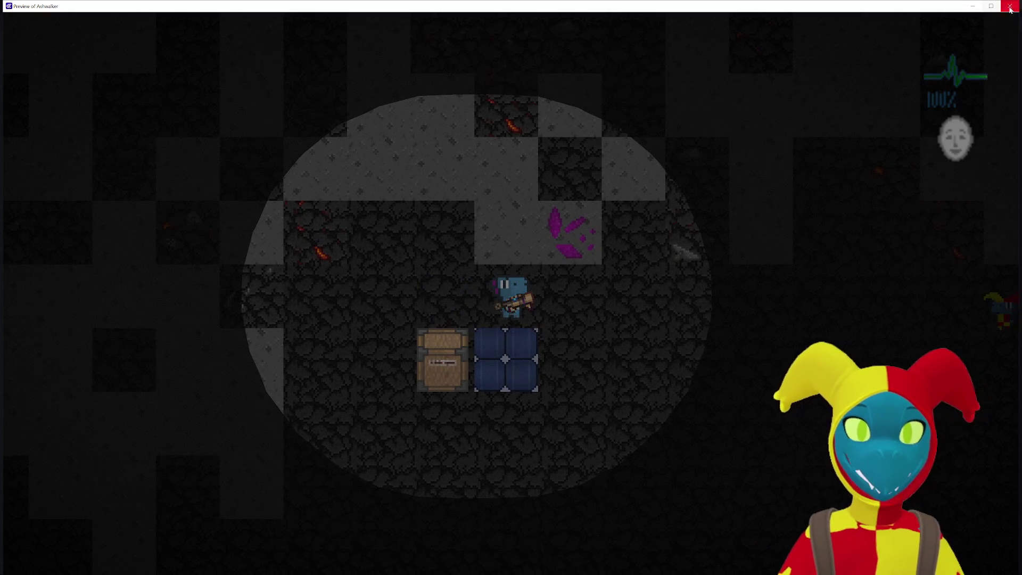
key("alt+F4")
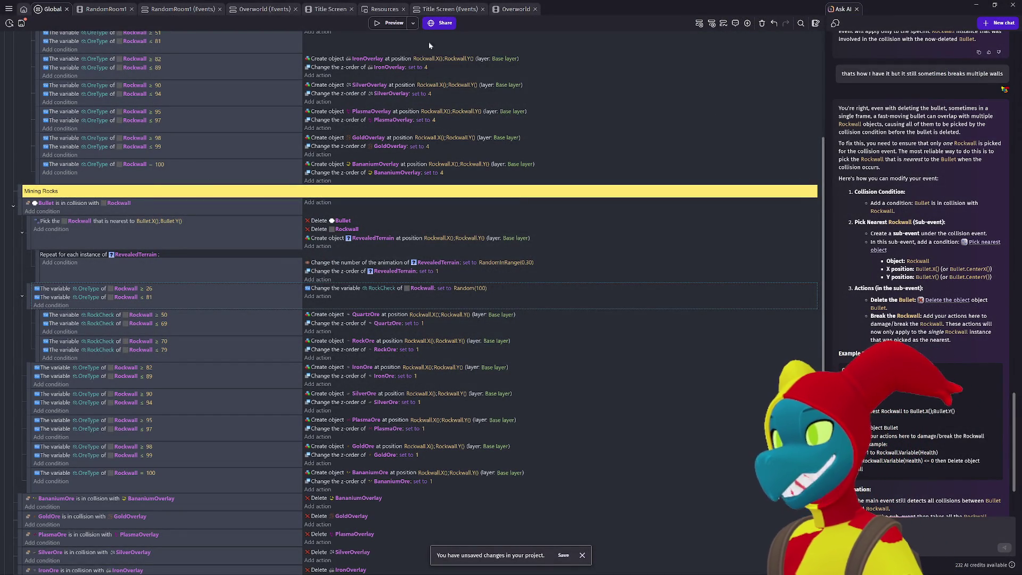
left_click(382, 25)
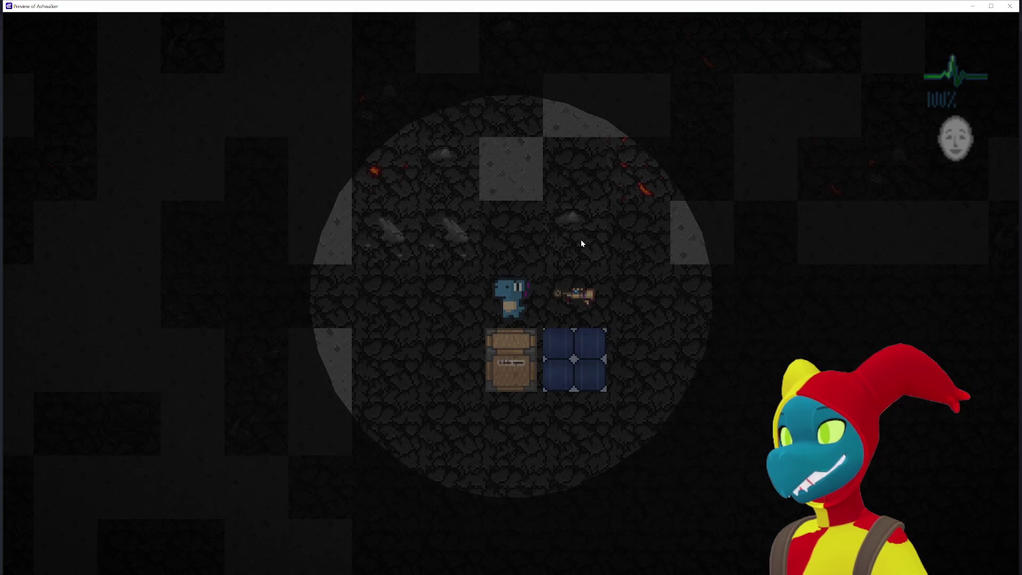
Step: Pick up the weapon and walk the character through the cave toward the orange ore
key("d")
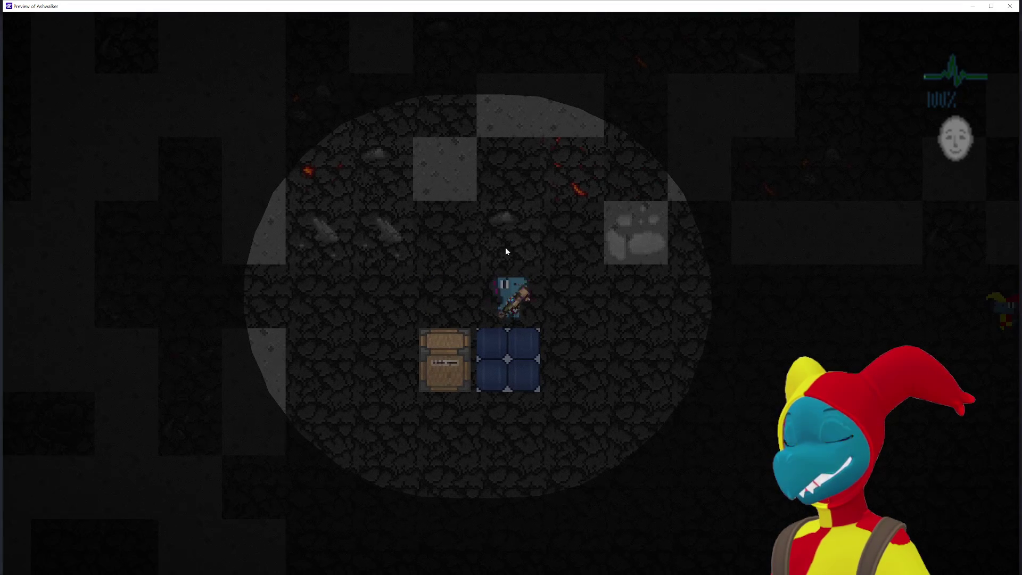
key("a")
key("a")
key("a")
key("w")
key("w")
key("w")
key("s")
key("w")
key("w")
key("a")
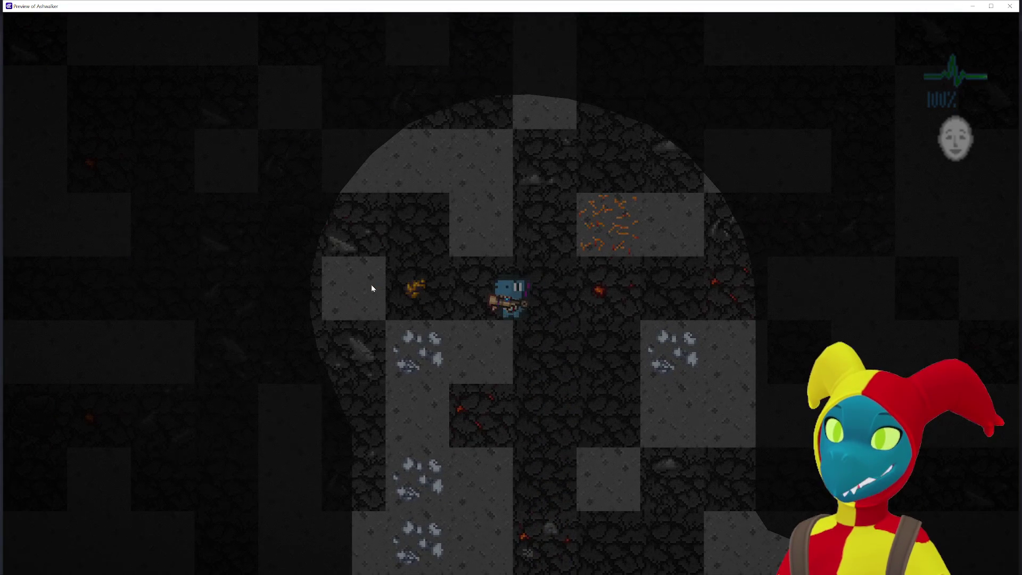
key("d")
key("s")
key("s")
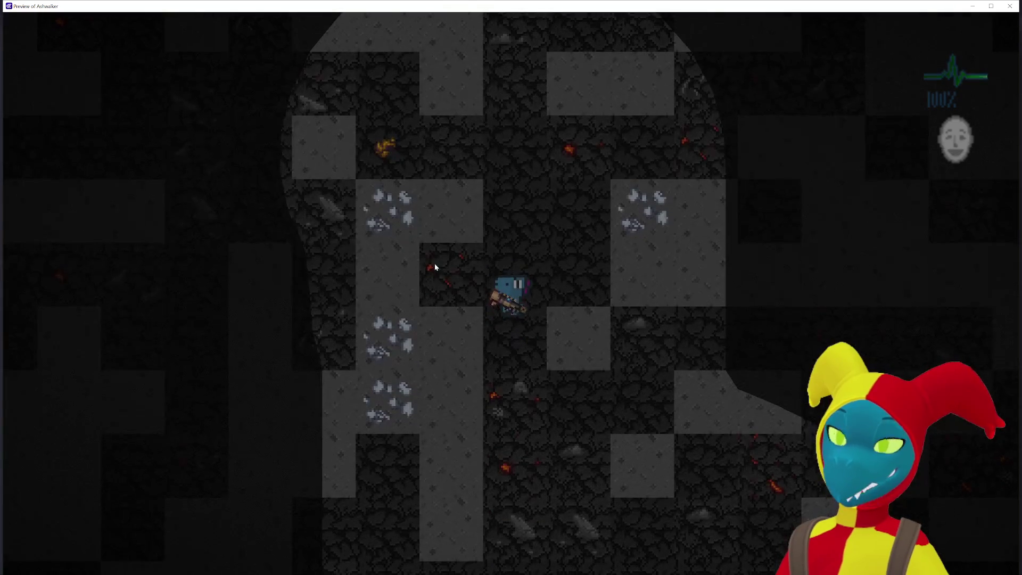
key("s")
key("w")
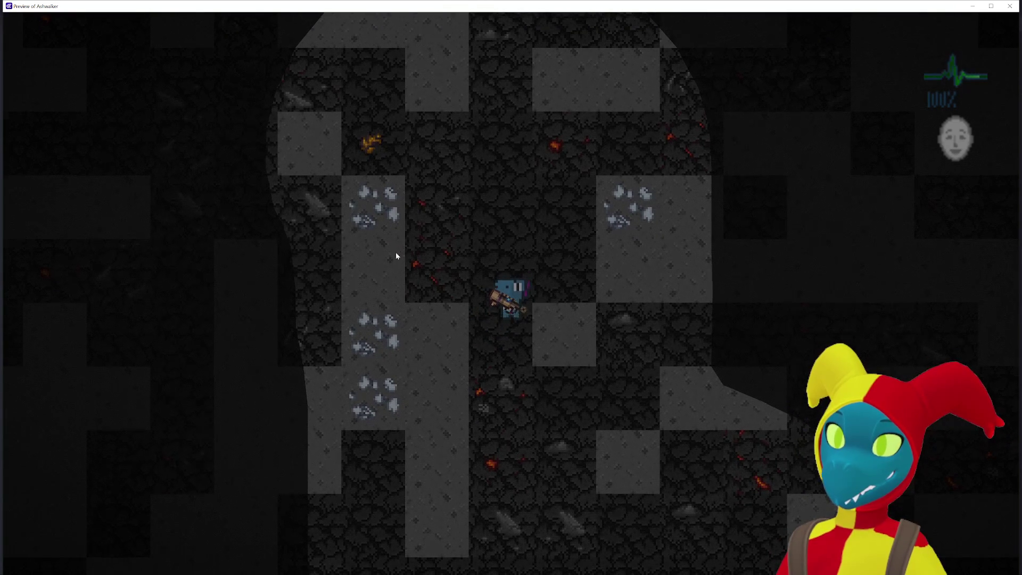
key("w")
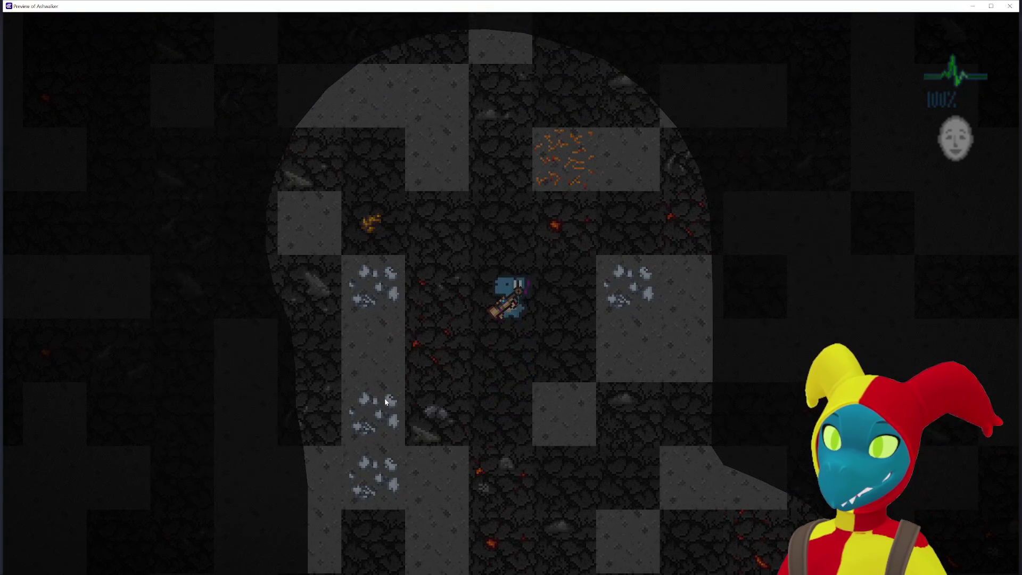
Step: Mine the orange ore tile and the surrounding stone tiles to reveal more ore
left_click(405, 441)
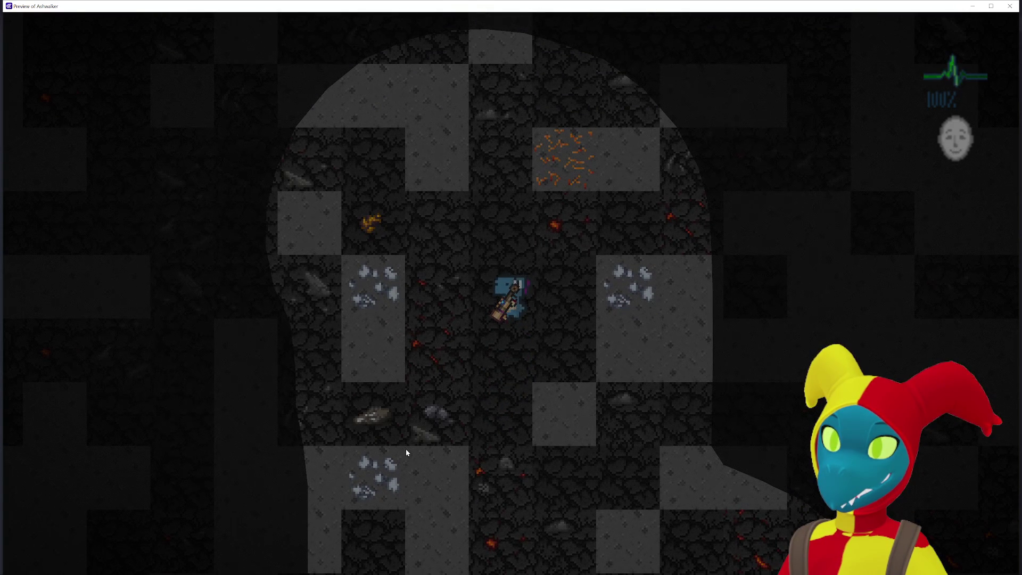
left_click(408, 451)
key("s")
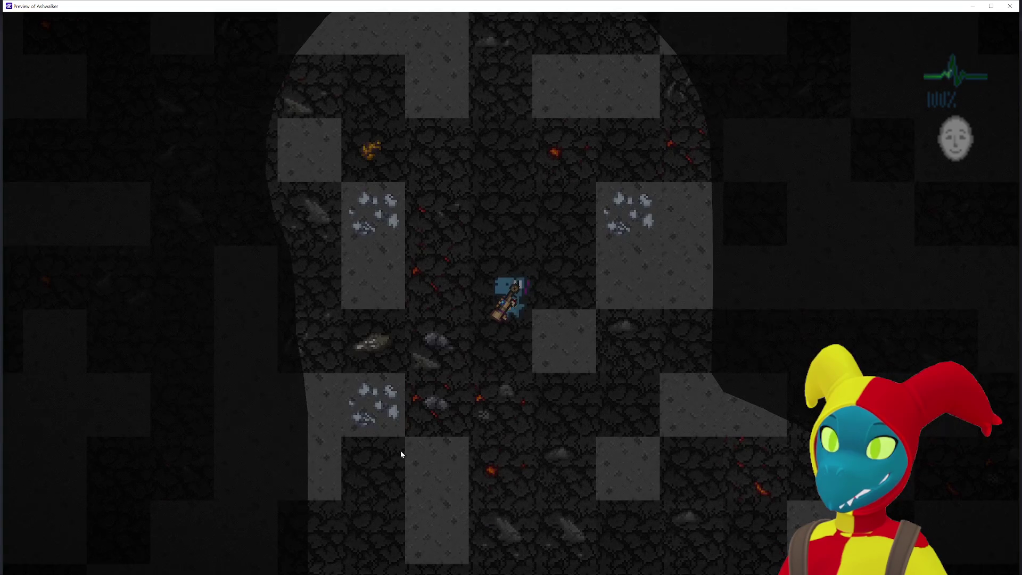
left_click(401, 452)
left_click(394, 441)
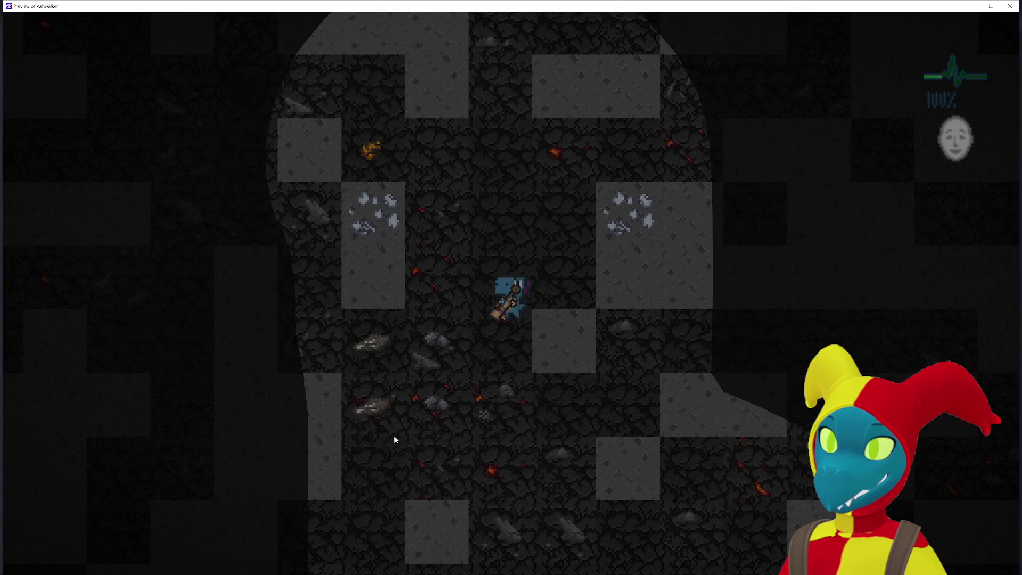
key("s")
key("a")
key("d")
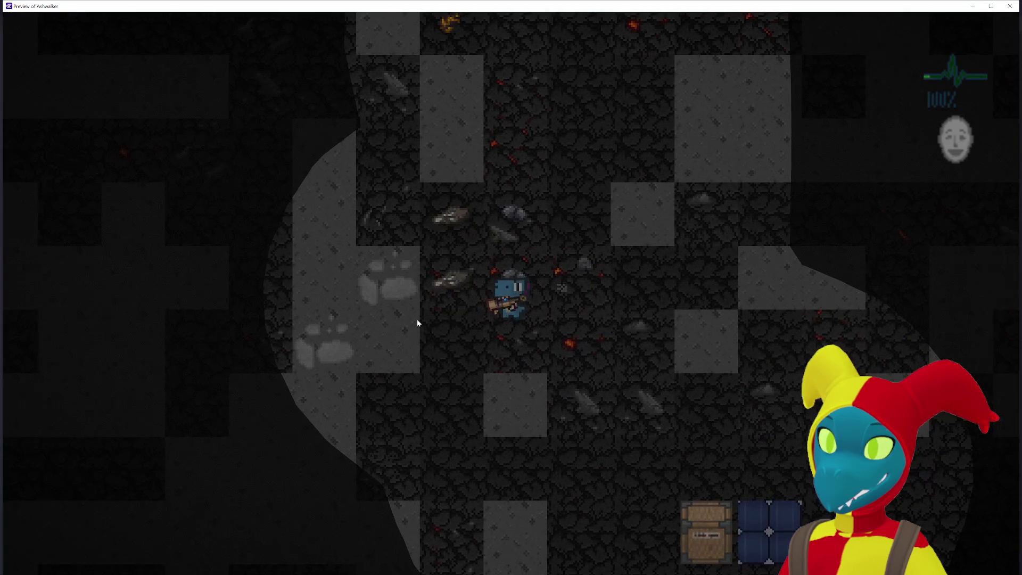
left_click(407, 312)
key("a")
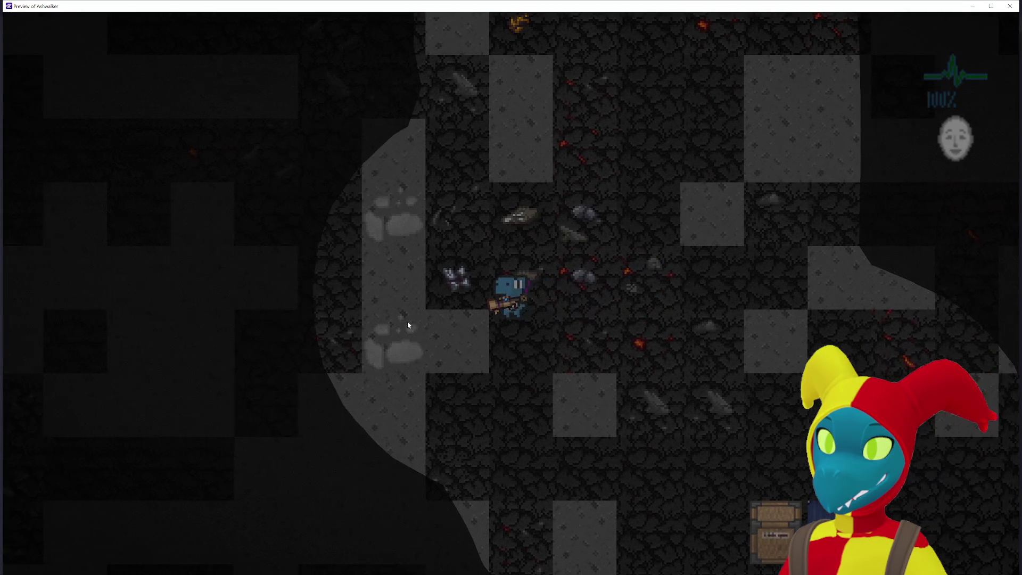
key("d")
left_click(407, 321)
key("a")
key("s")
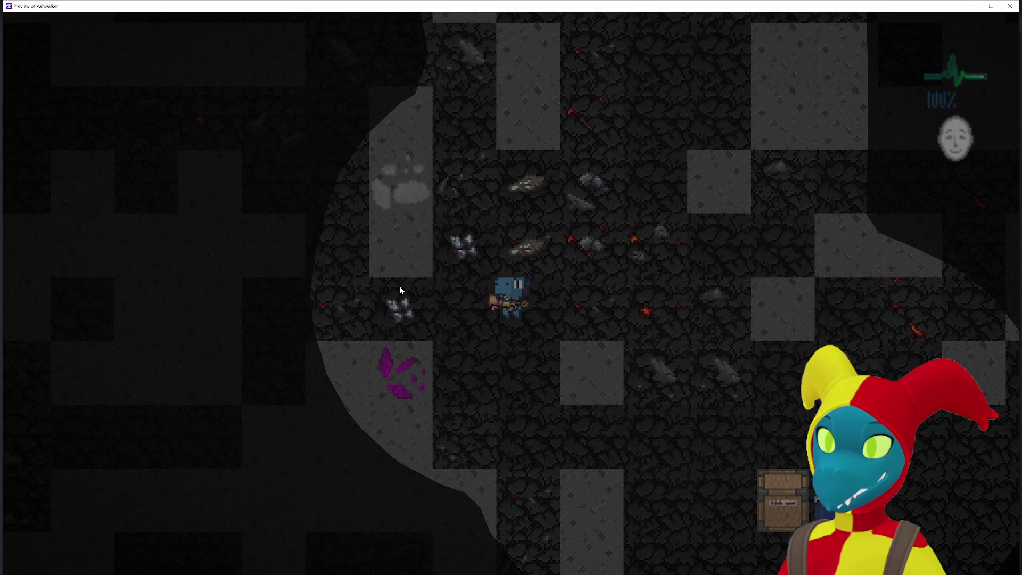
key("a")
Step: Mine the ore-covered tiles, leaving ore piles, while heading toward the purple ore
left_click(443, 301)
key("w")
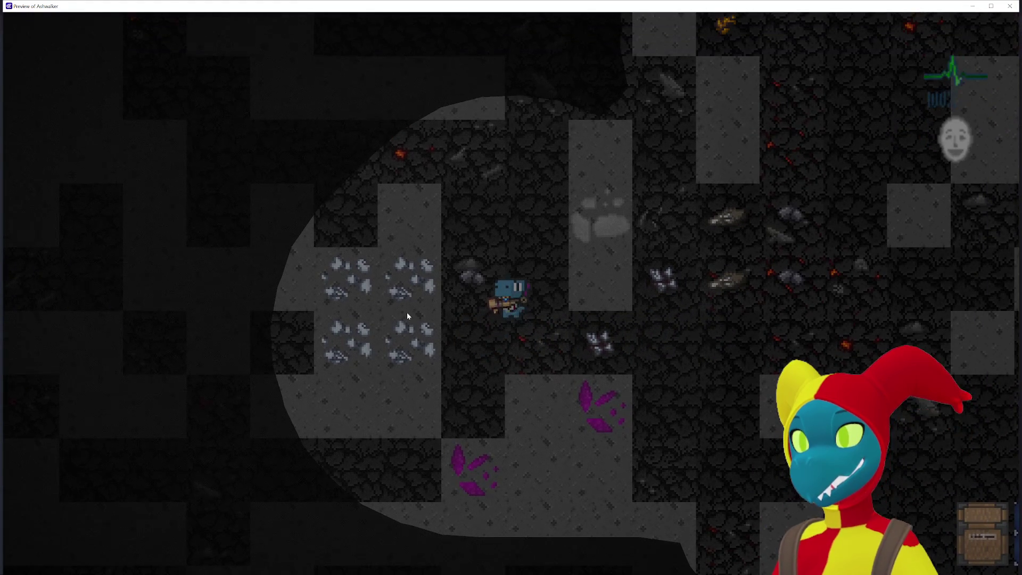
key("d")
left_click(395, 309)
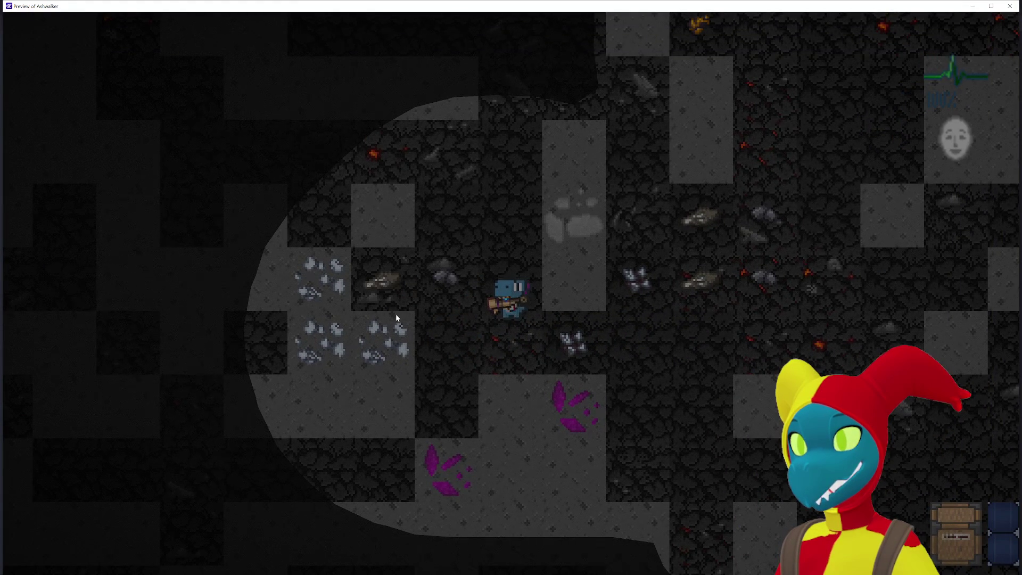
left_click(395, 318)
key("a")
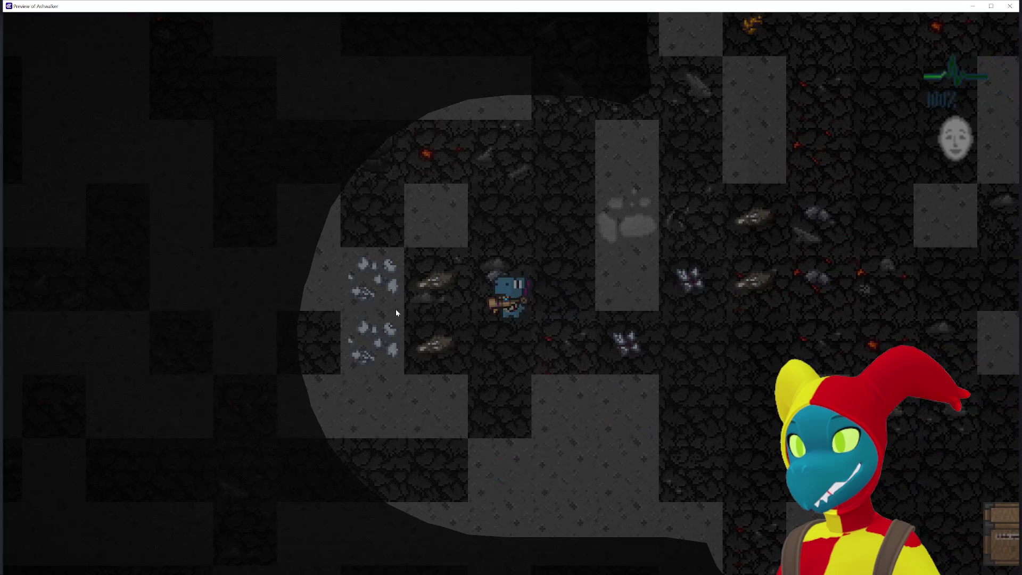
left_click(398, 308)
left_click(398, 320)
key("a")
key("d")
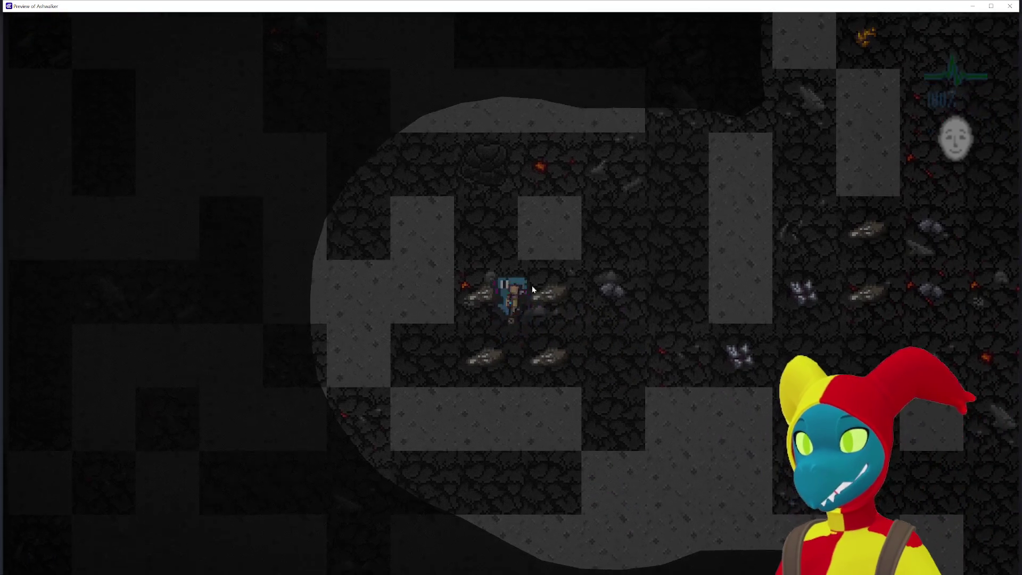
key("a")
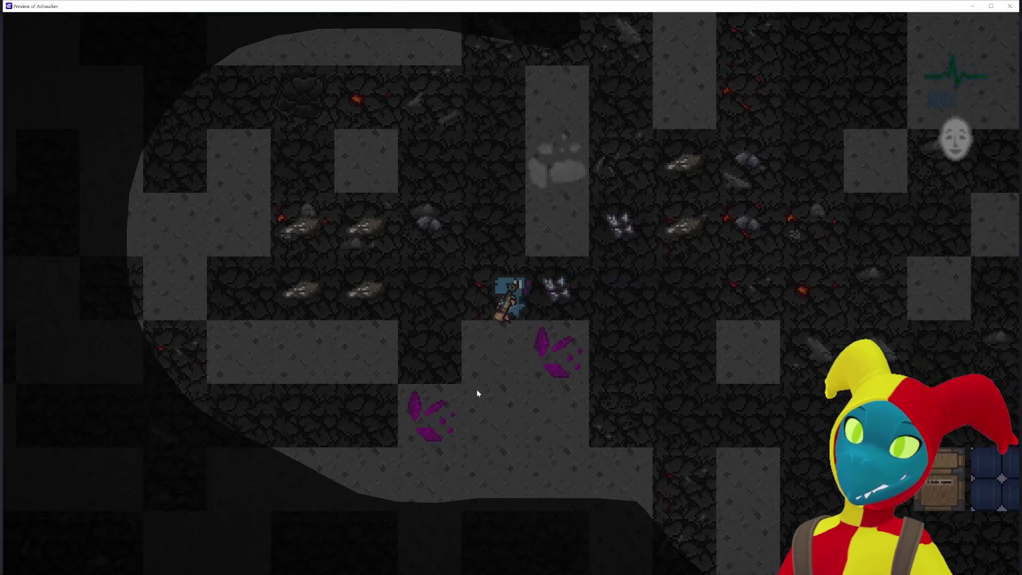
key("a")
Step: Mine a few more stone tiles near the character, then leave the preview
left_click(633, 435)
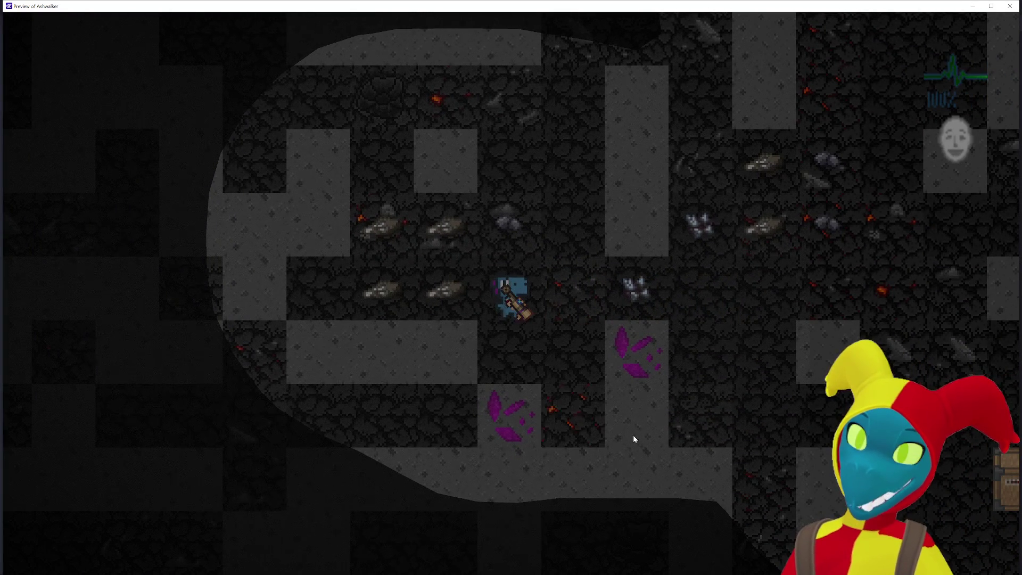
left_click(640, 441)
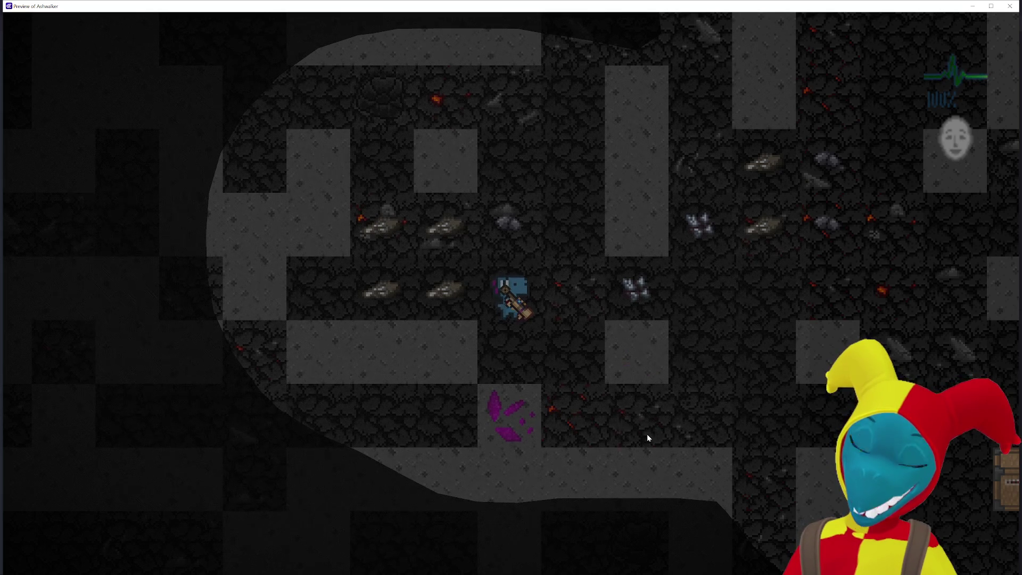
key("d")
key("a")
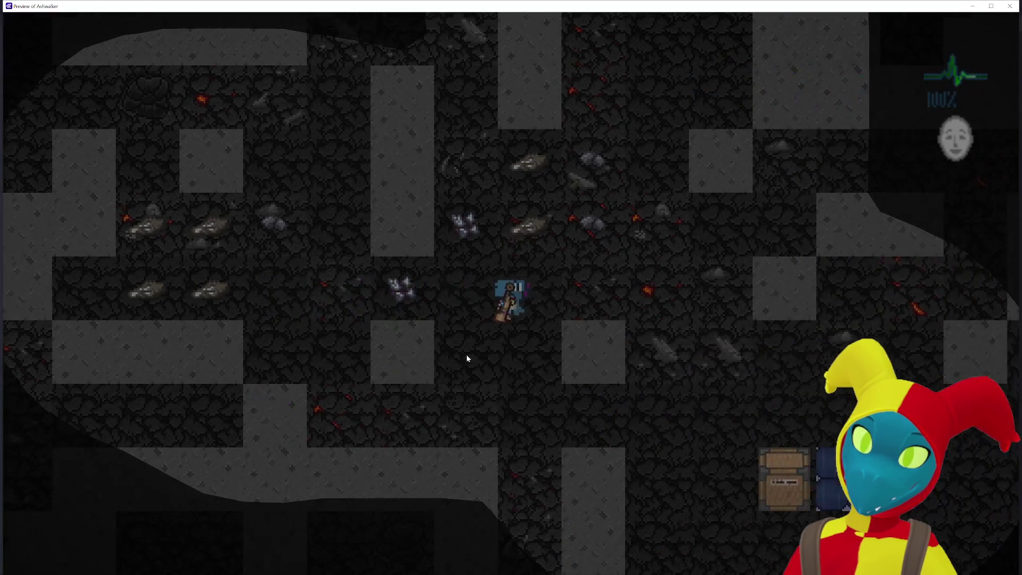
key("d")
left_click(541, 380)
key("d")
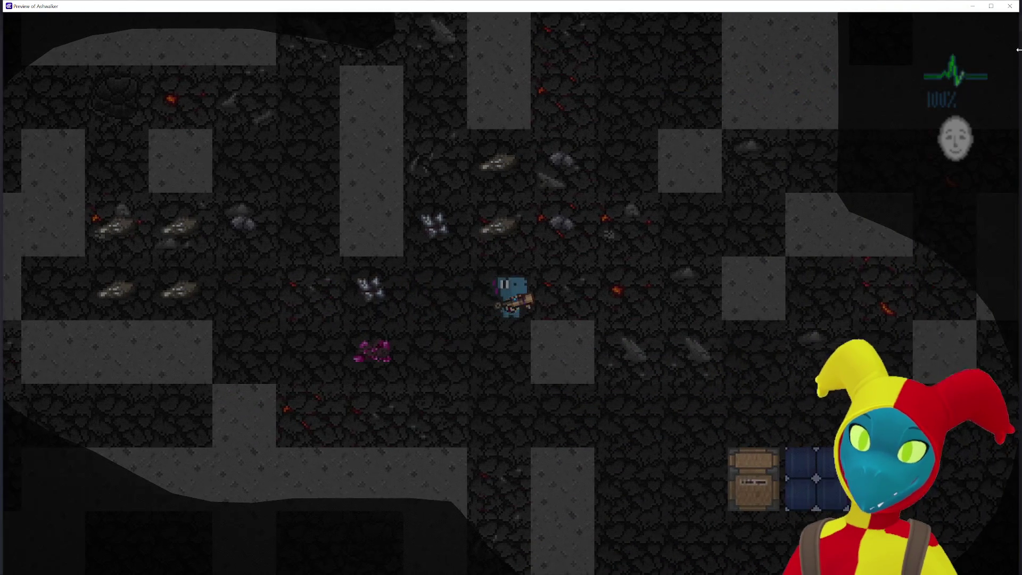
key("alt+Tab")
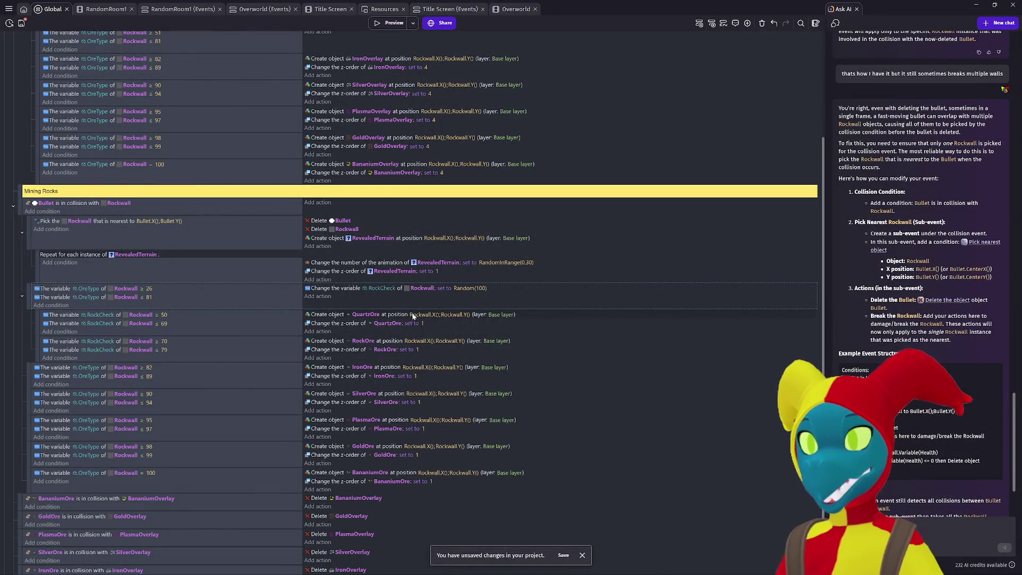
Step: Review the OreType/RockCheck ranges in the Mining Rocks events, then launch a fresh preview
scroll(414, 310, "down", 1)
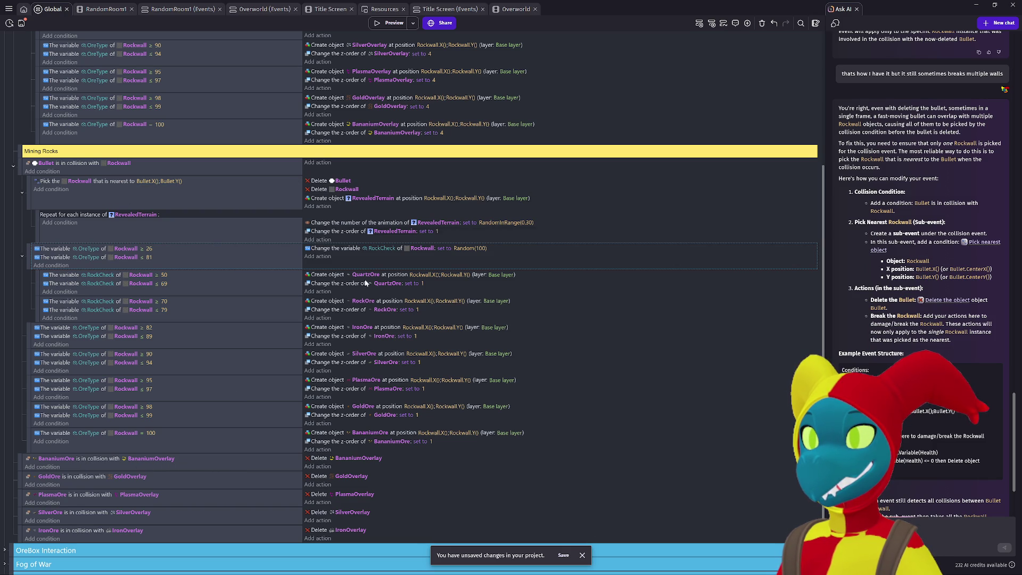
scroll(191, 452, "down", 2)
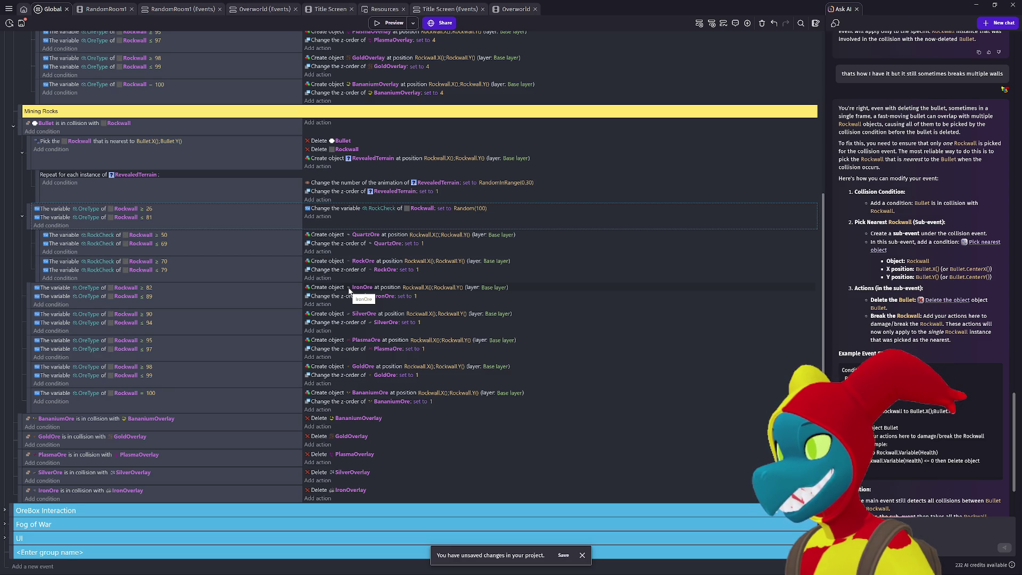
scroll(349, 290, "up", 1)
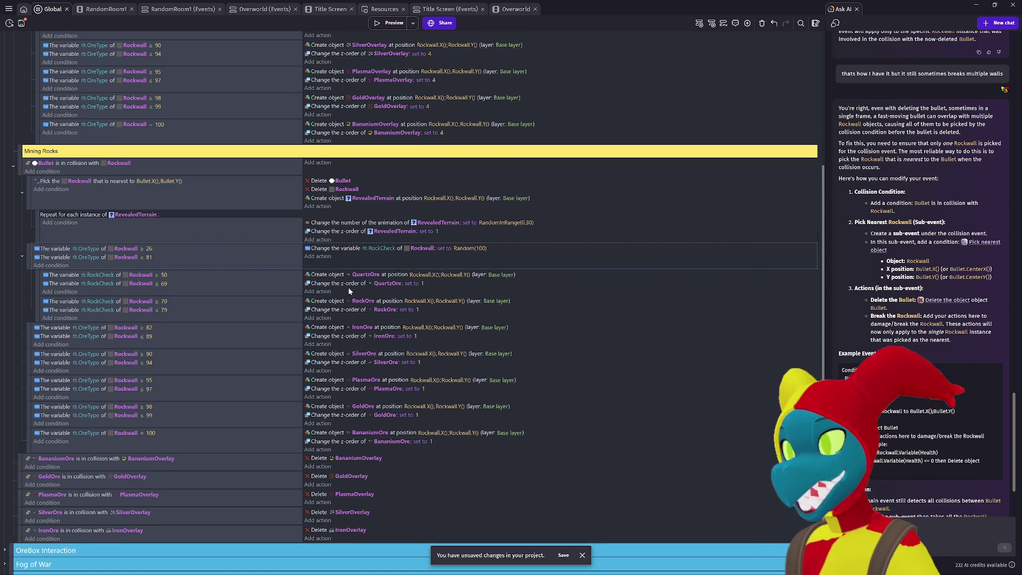
scroll(349, 290, "up", 5)
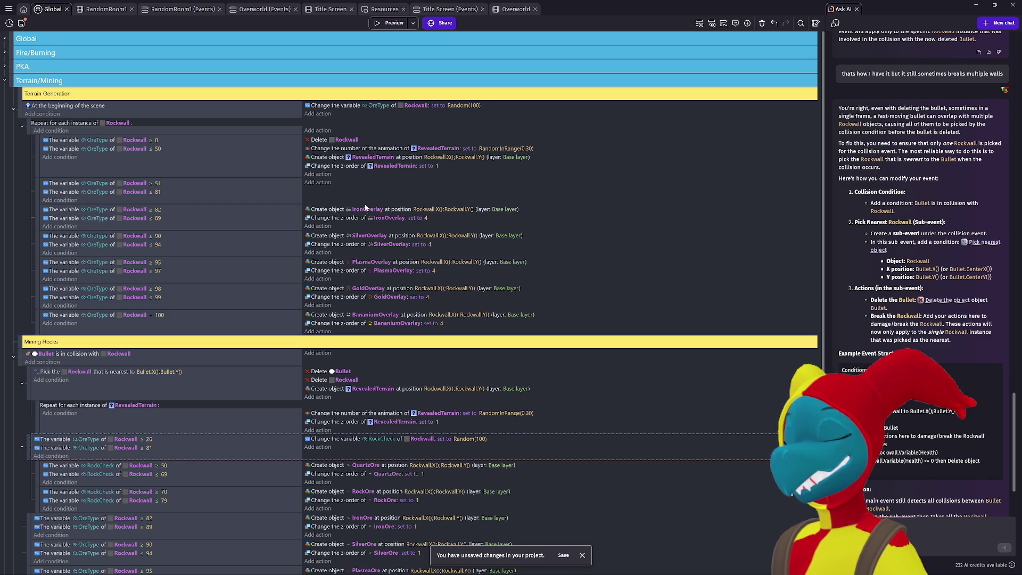
scroll(373, 275, "down", 5)
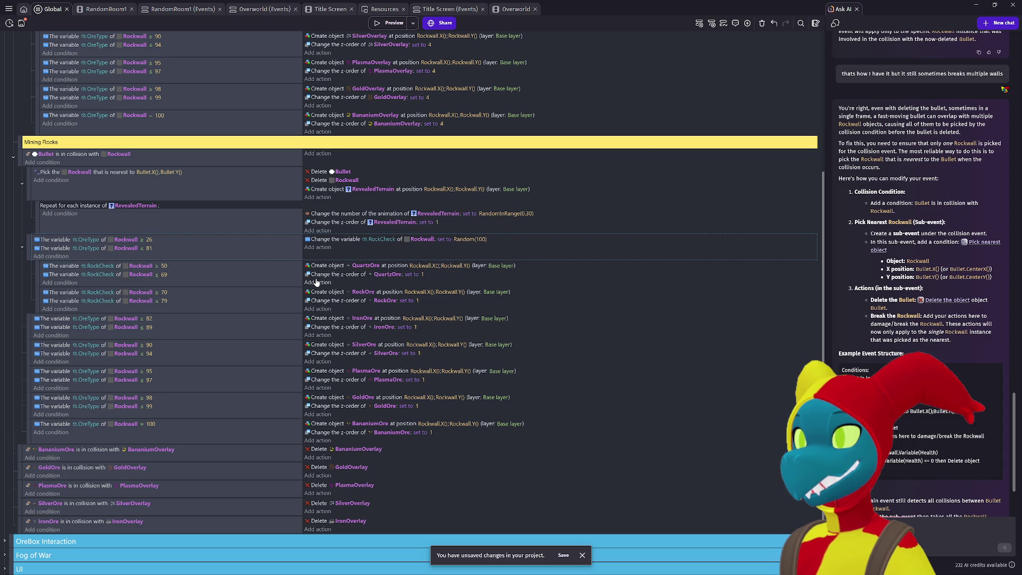
scroll(316, 282, "down", 1)
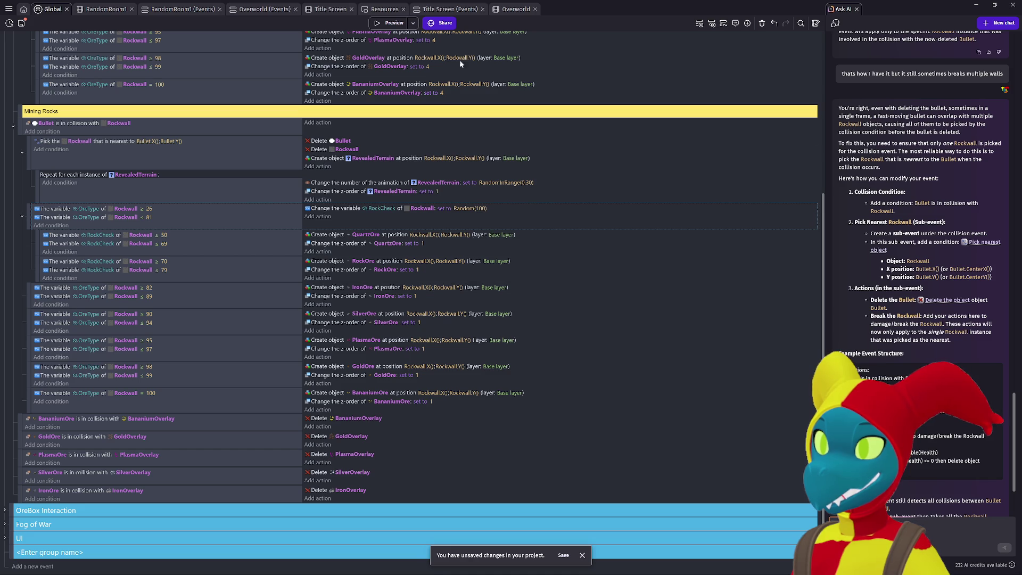
left_click(394, 23)
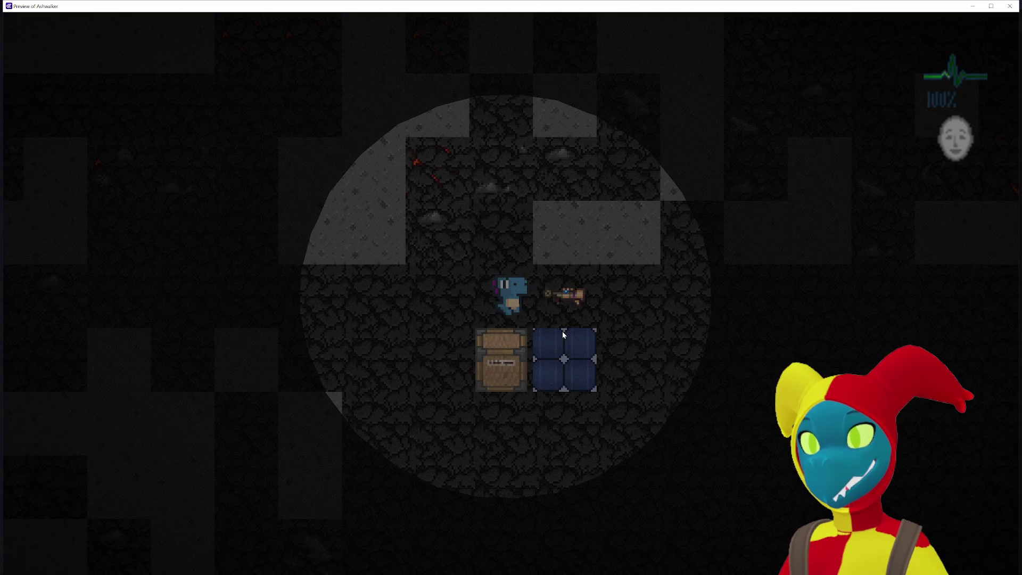
Step: Walk the character down through the cave and break two rocks into crystal pickups
key("d")
key("a")
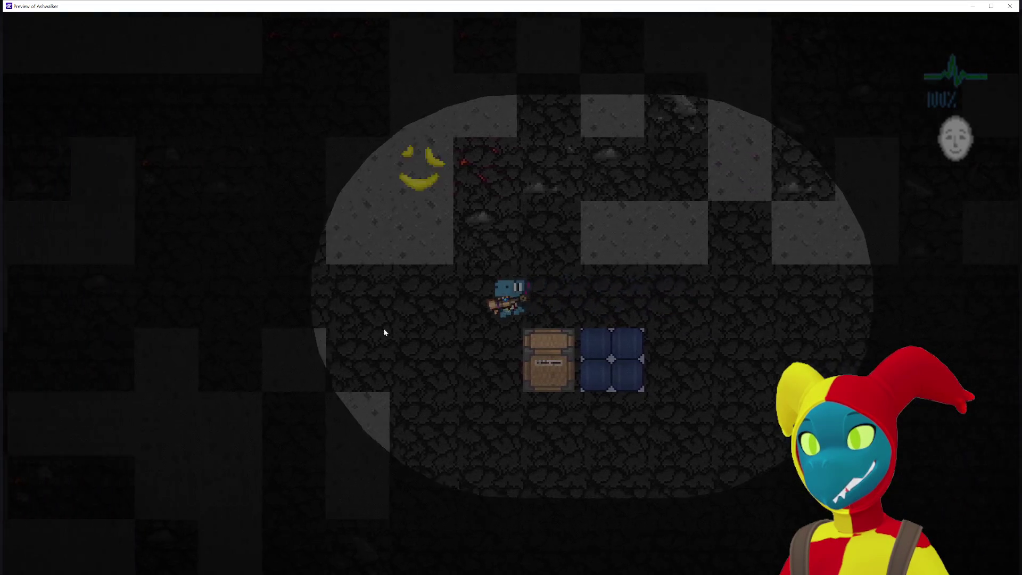
key("s")
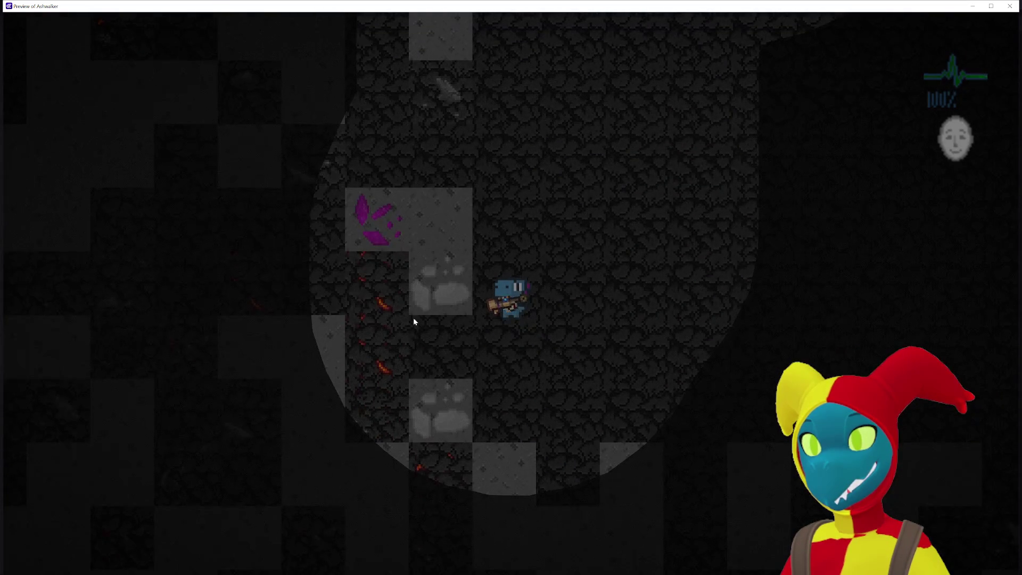
key("s")
key("s")
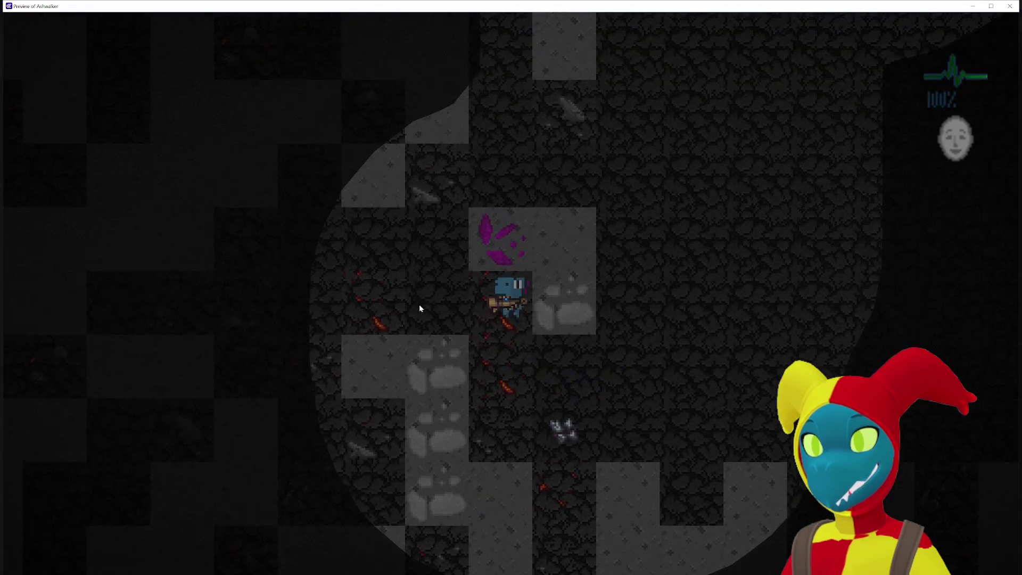
key("s")
key("d")
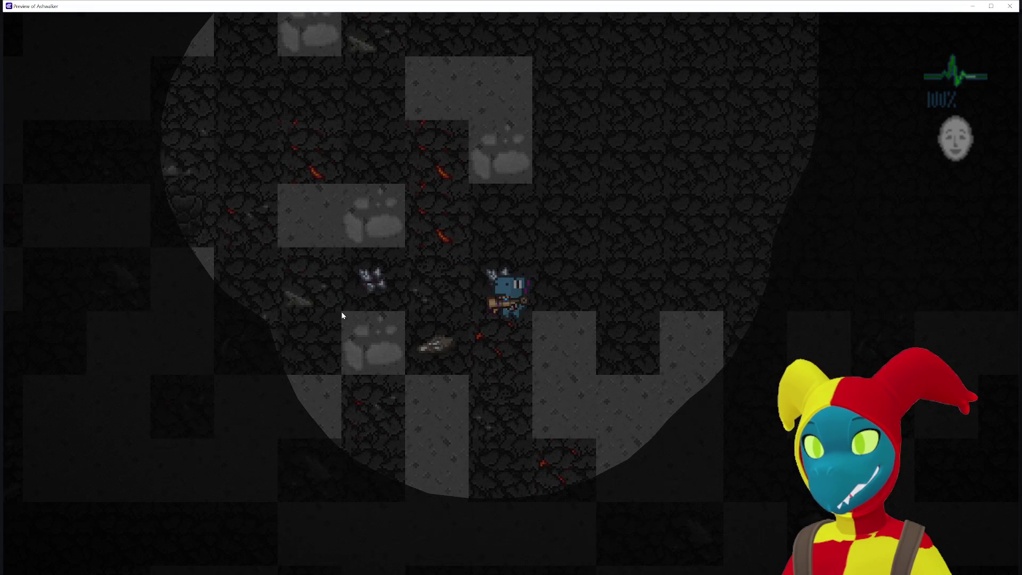
left_click(365, 346)
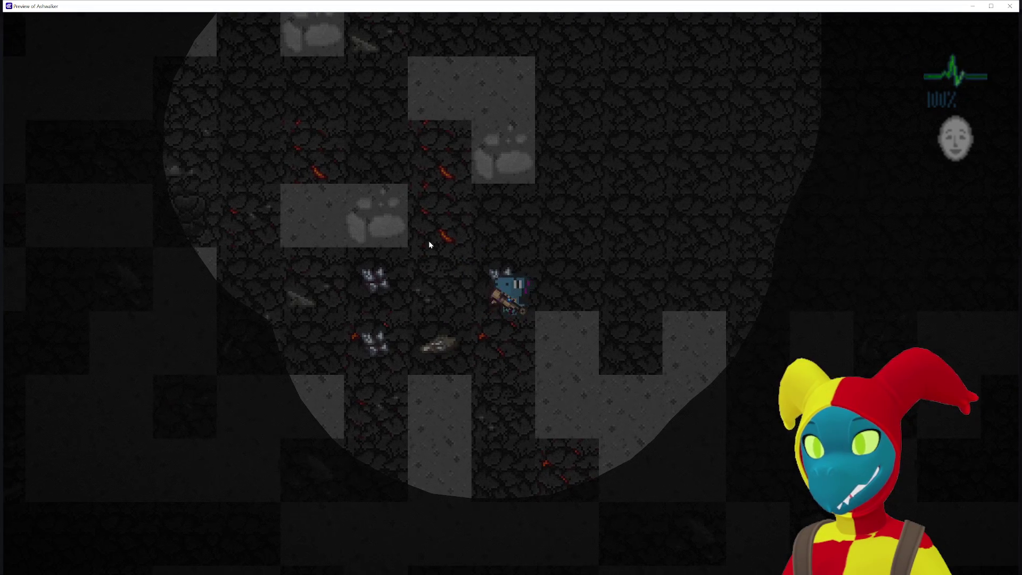
key("a")
left_click(468, 218)
Step: Move around and break the rock and rubble tile to the character's right
key("w")
key("a")
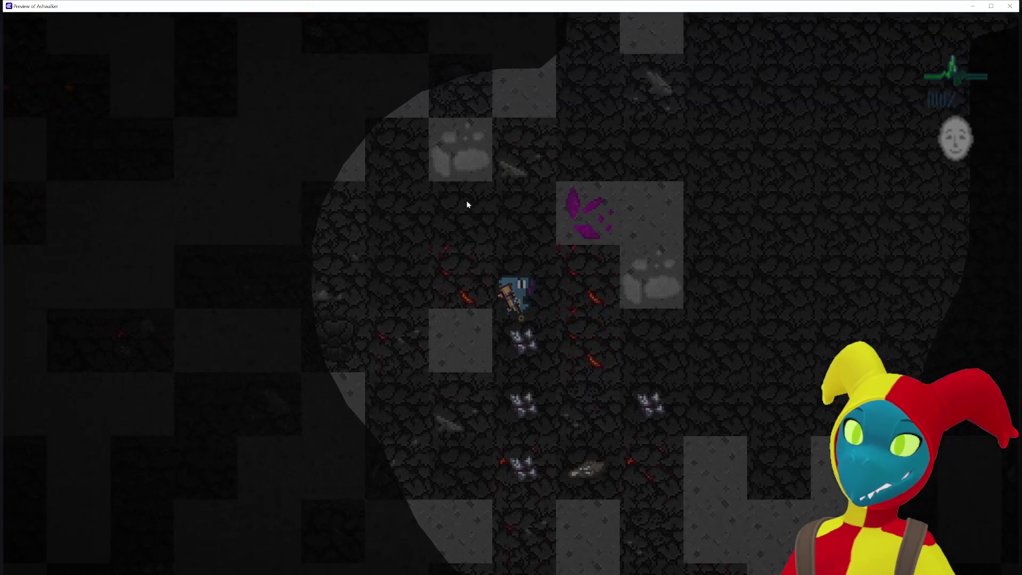
key("a")
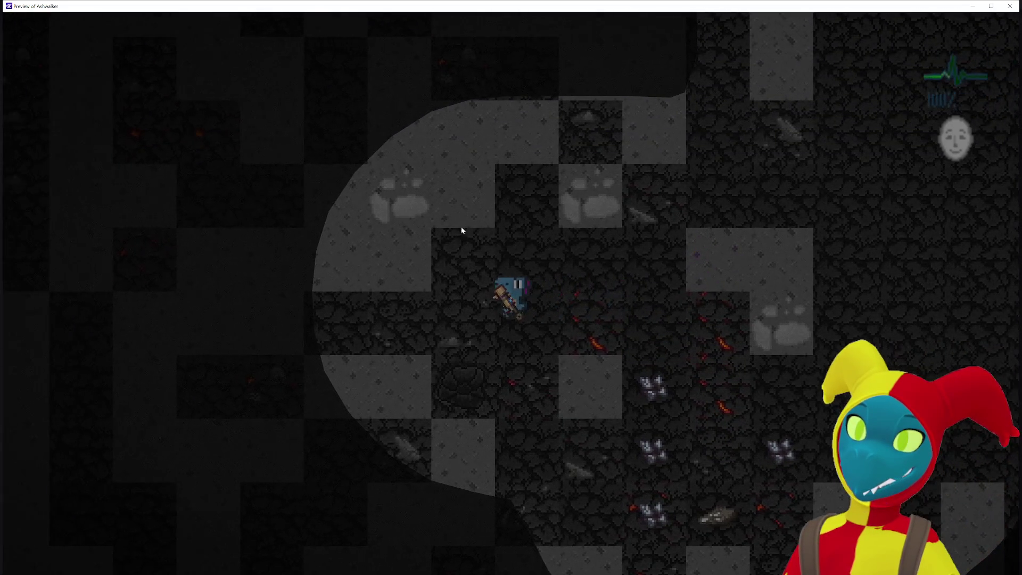
key("w")
key("d")
key("s")
left_click(597, 205)
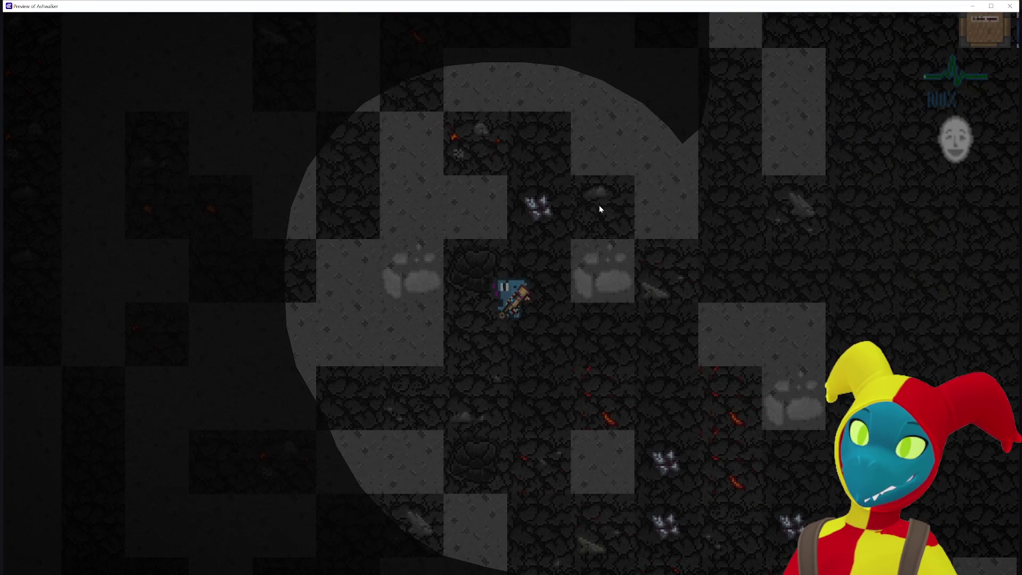
left_click(601, 206)
Step: Mine the nearby crystal ore and rubble tiles into ore chunks
key("d")
key("d")
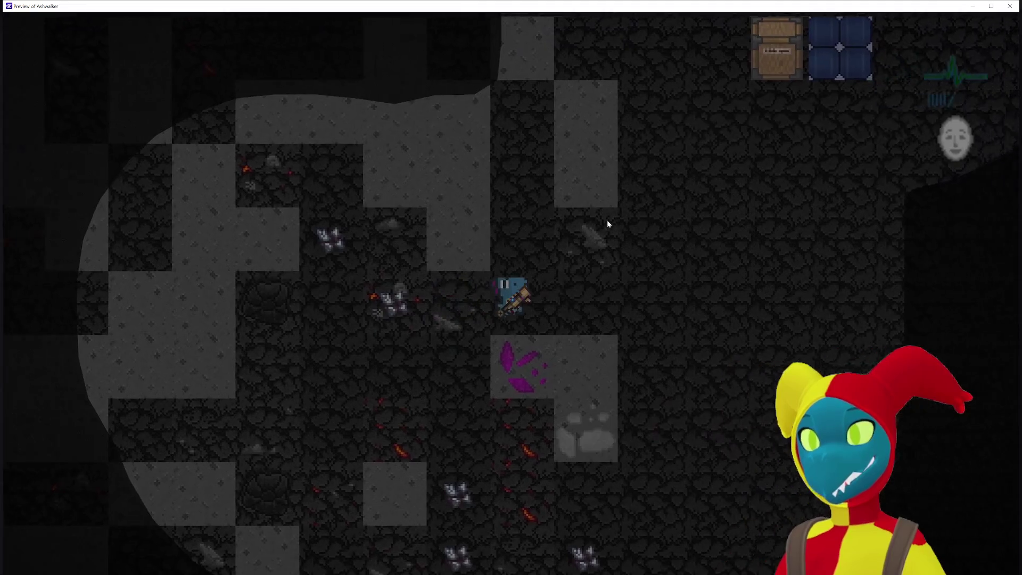
key("w")
key("a")
key("w")
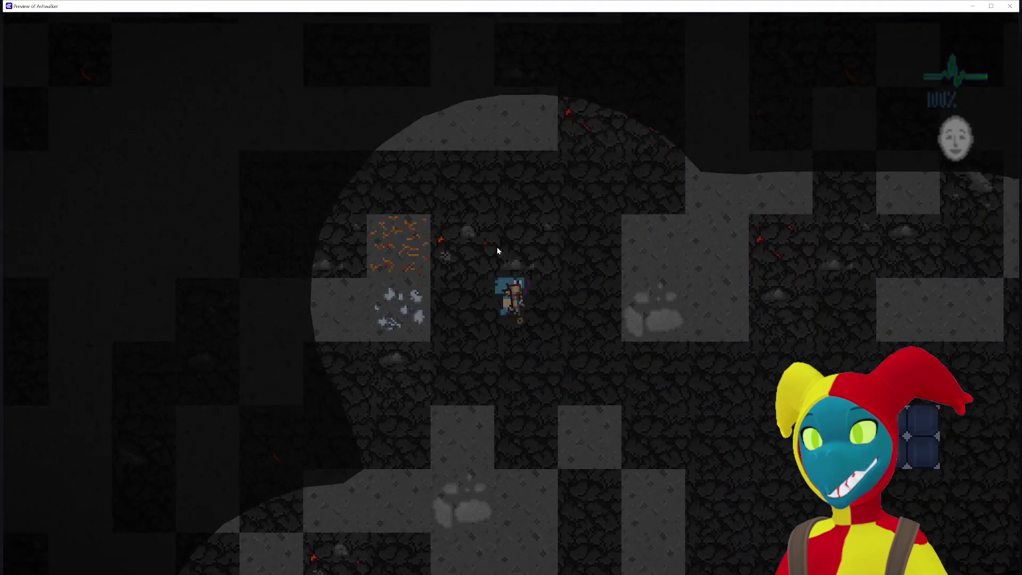
key("s")
key("a")
left_click(546, 189)
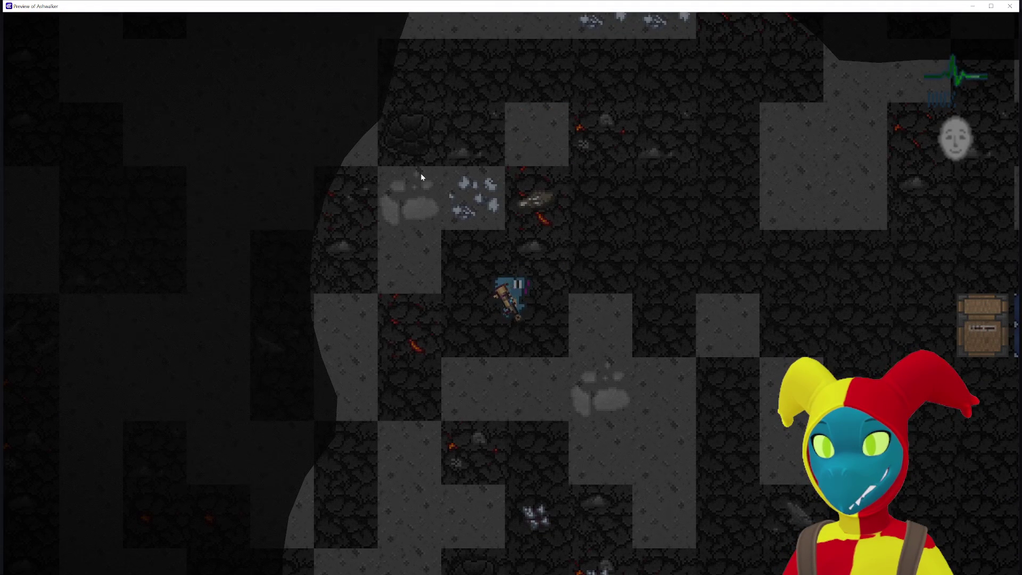
left_click(399, 237)
key("a")
left_click(519, 171)
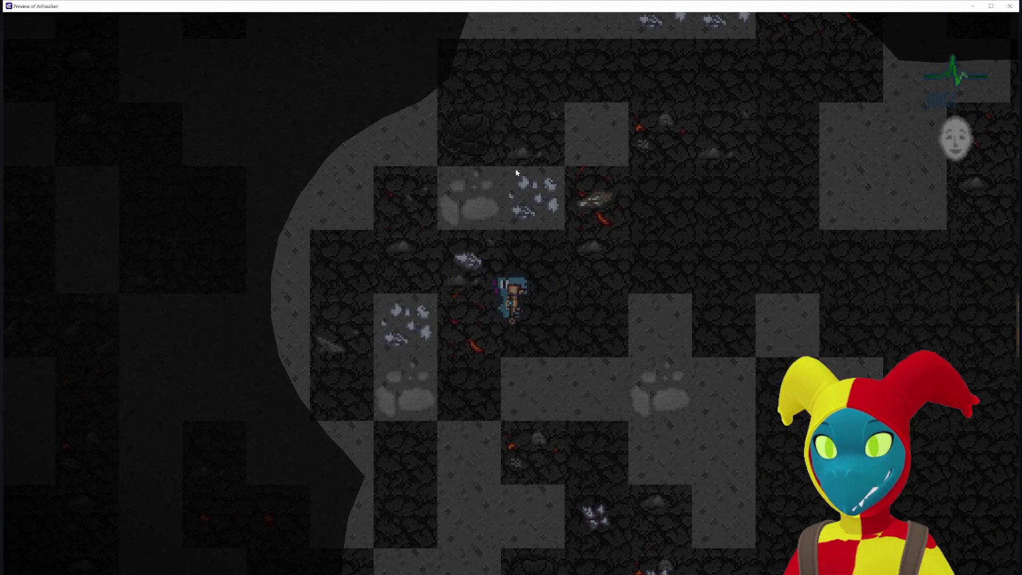
left_click(487, 180)
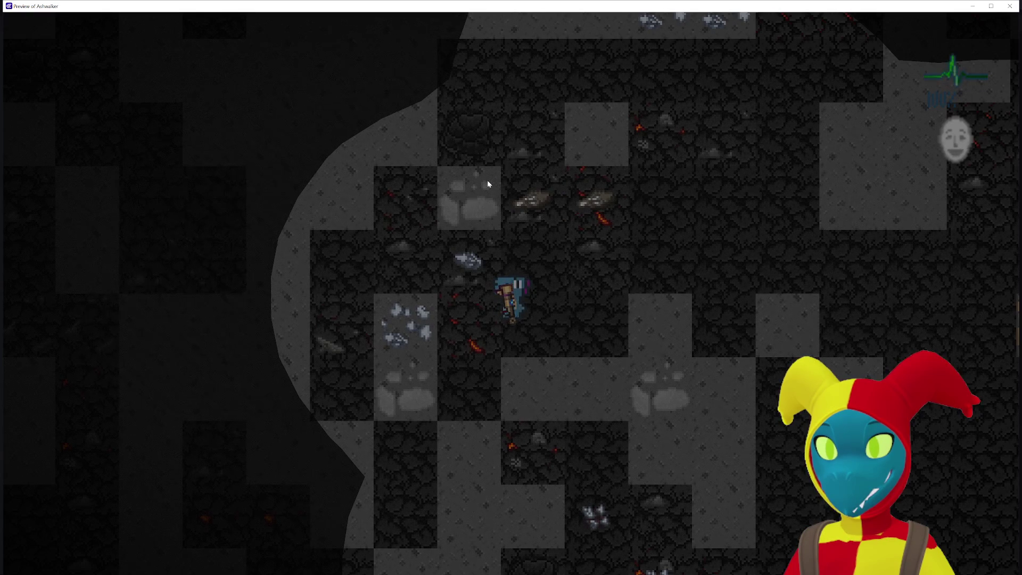
left_click(442, 293)
left_click(417, 333)
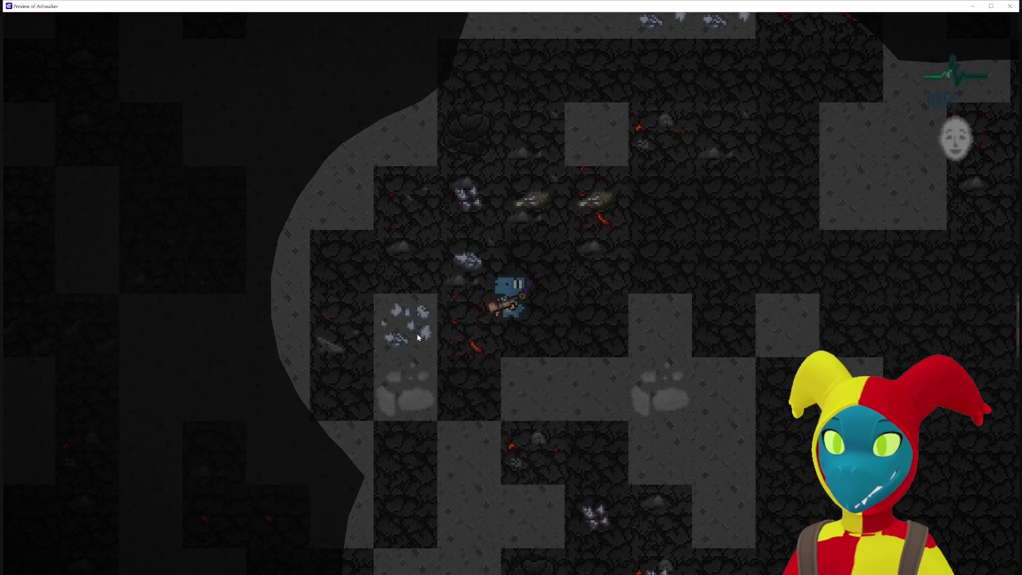
key("a")
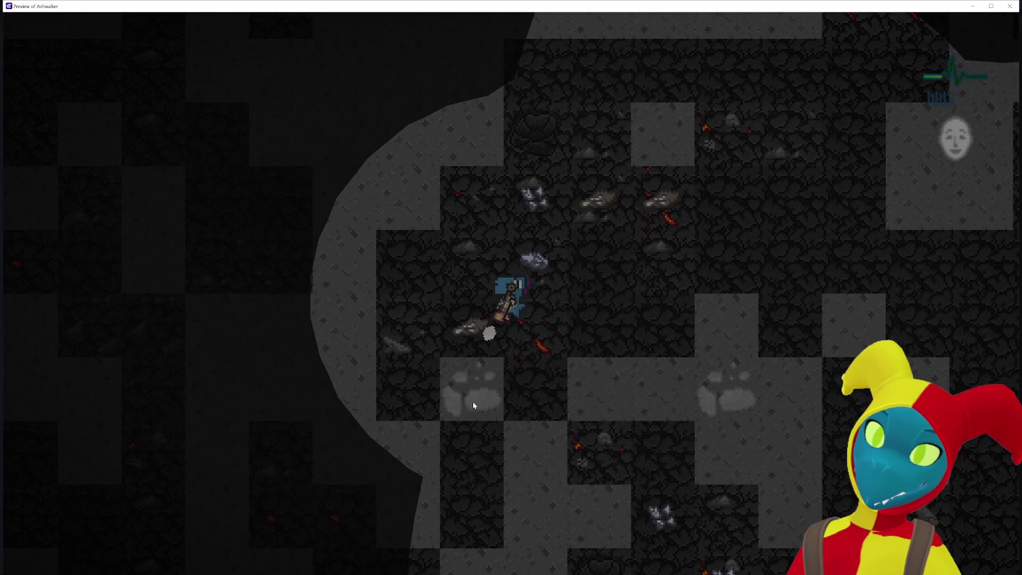
left_click(467, 404)
Step: Mine the surrounding stone tiles until an orange ore chunk appears
key("d")
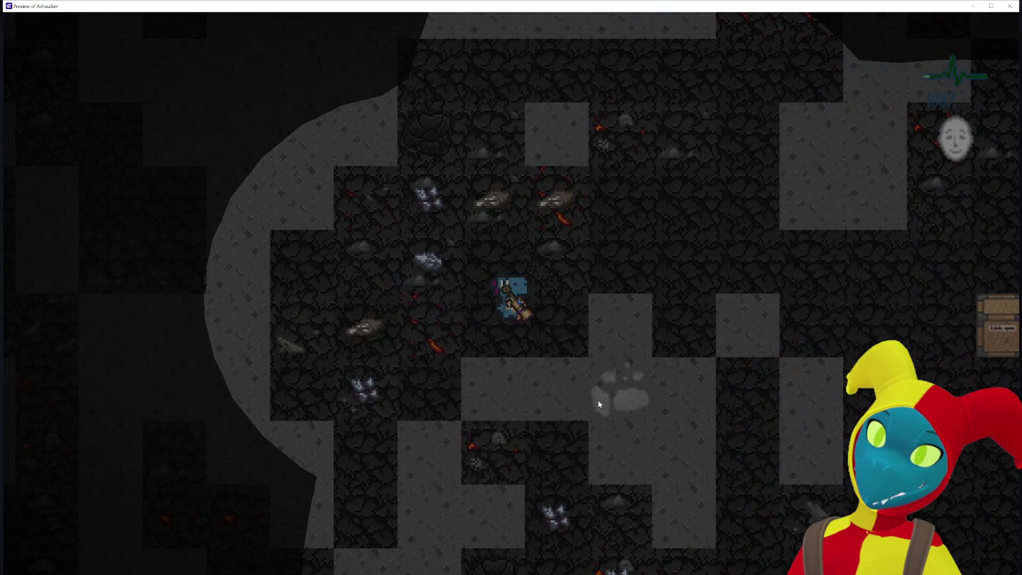
left_click(623, 352)
key("d")
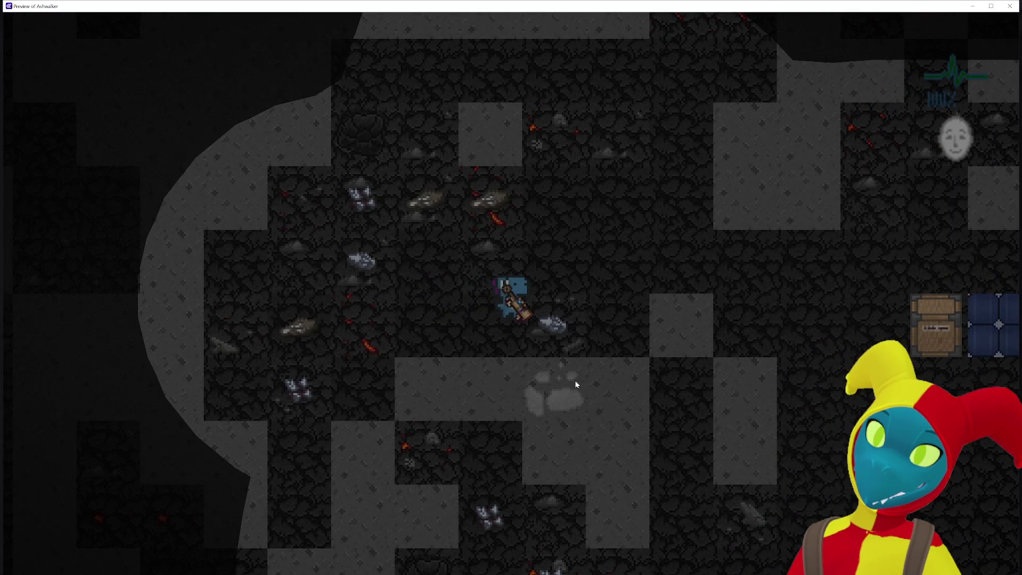
left_click(482, 409)
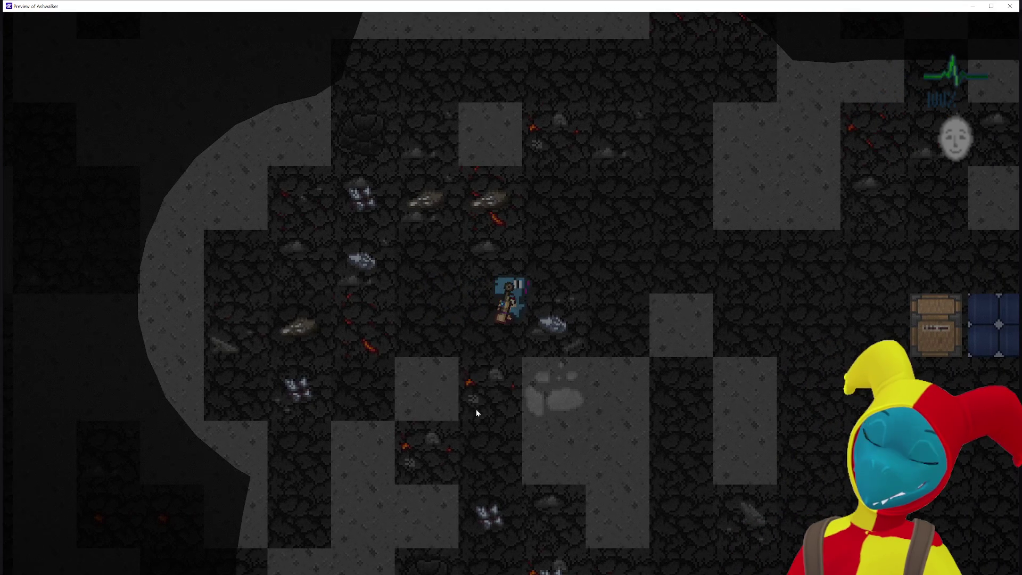
left_click(443, 374)
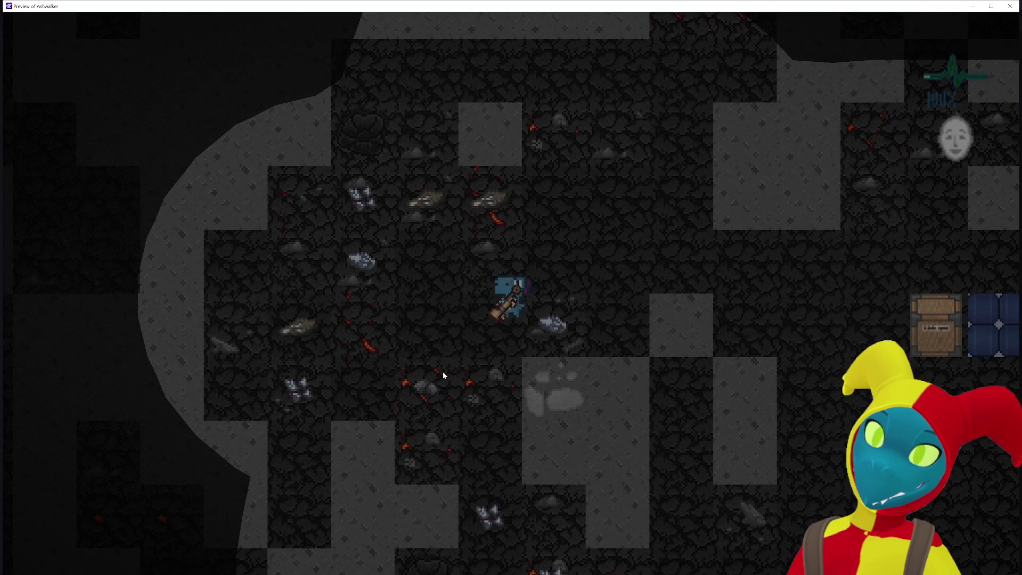
left_click(654, 335)
left_click(555, 416)
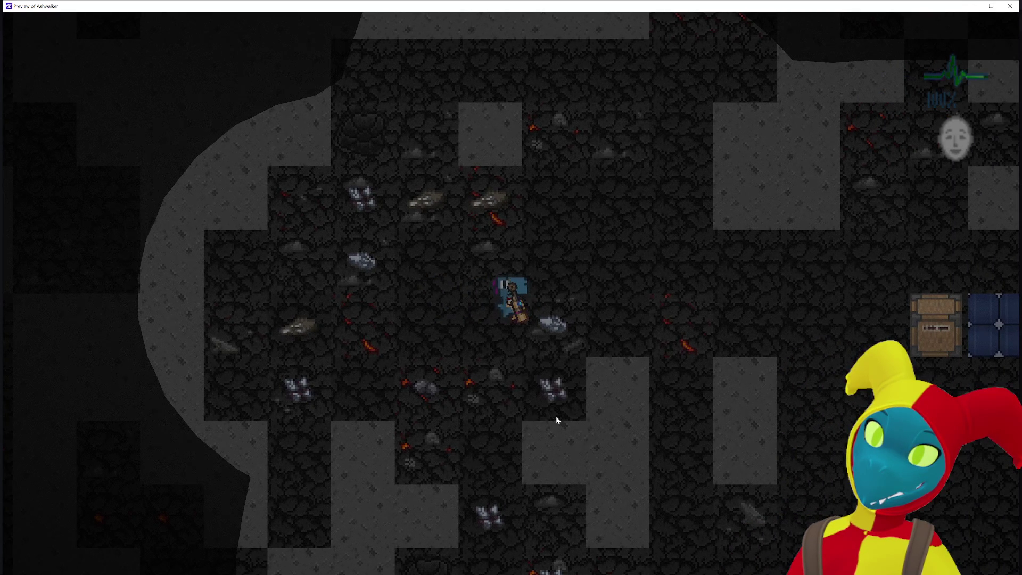
key("w")
left_click(577, 143)
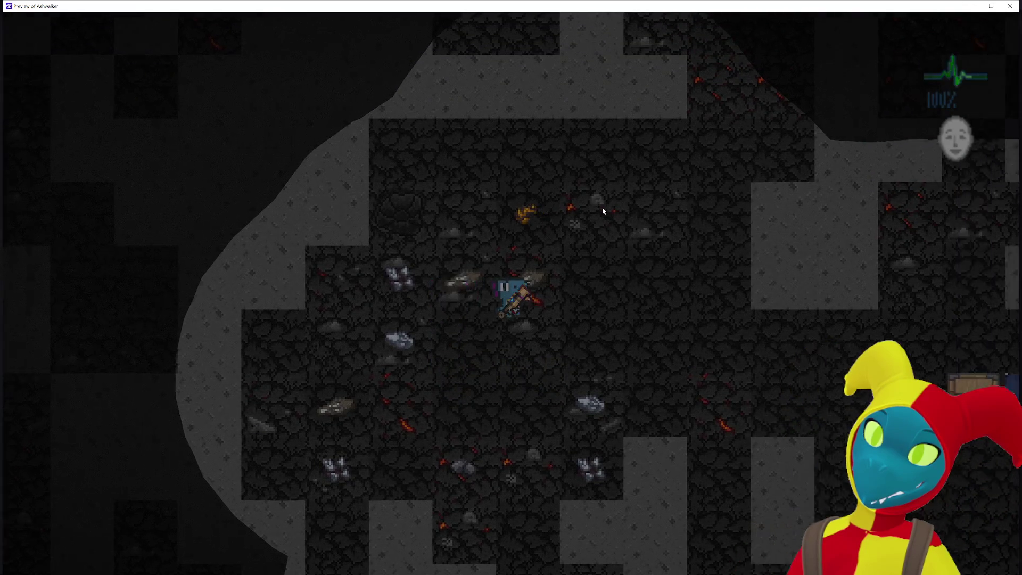
Step: Work upward mining ore tiles, including silver ore, and collect the silver chunk
key("w")
key("d")
left_click(525, 162)
key("w")
left_click(529, 183)
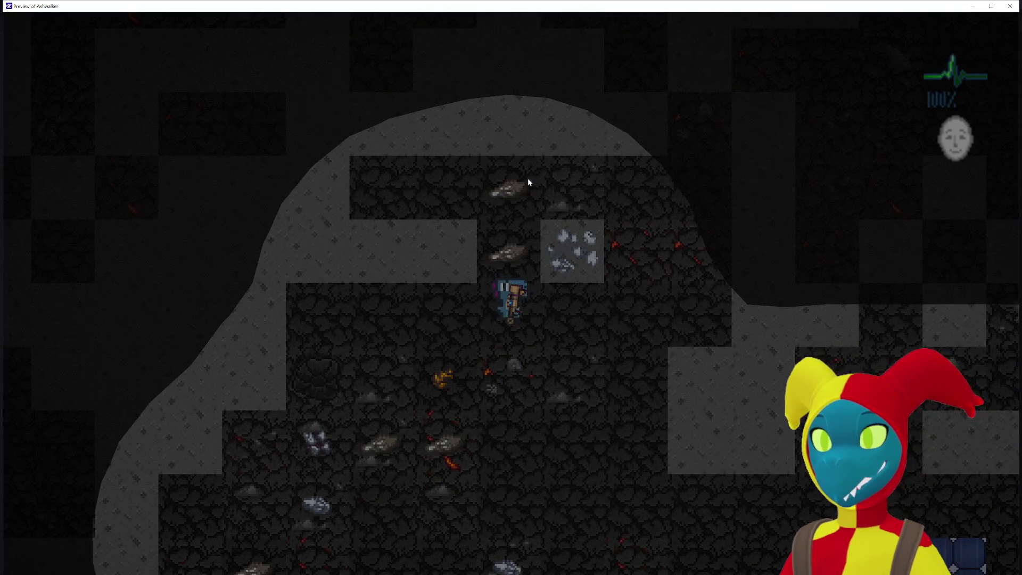
key("w")
left_click(563, 287)
key("w")
key("a")
left_click(494, 218)
key("d")
key("d")
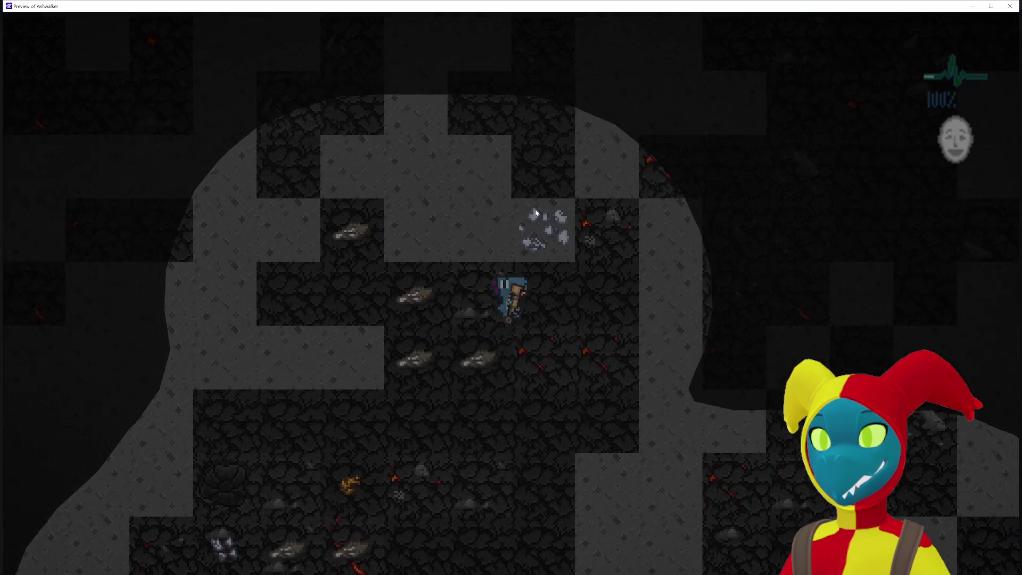
left_click(526, 200)
Step: Travel through the tunnel toward the purple crystal, swinging at a rock on the way
key("d")
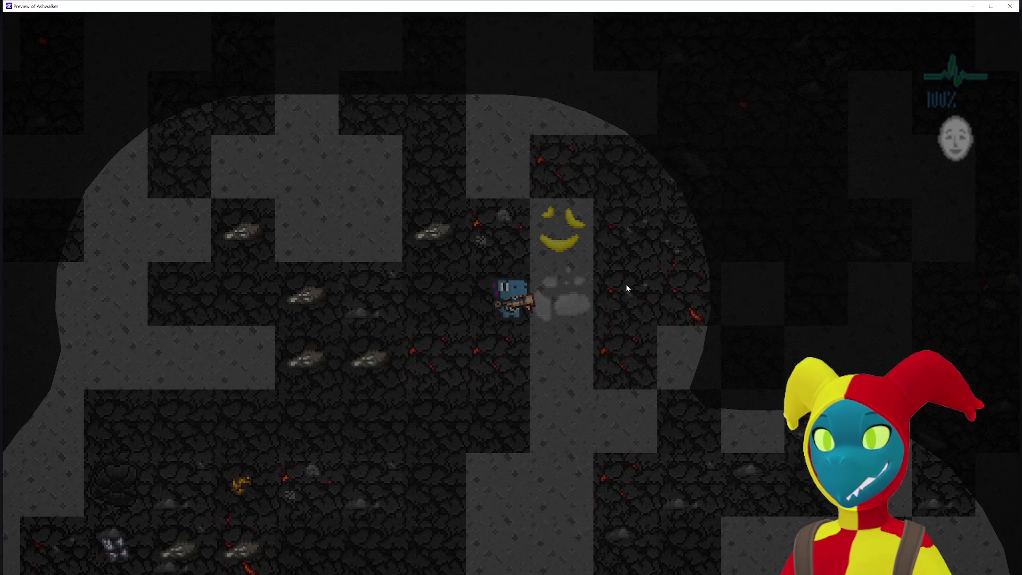
key("d")
key("d")
left_click(461, 233)
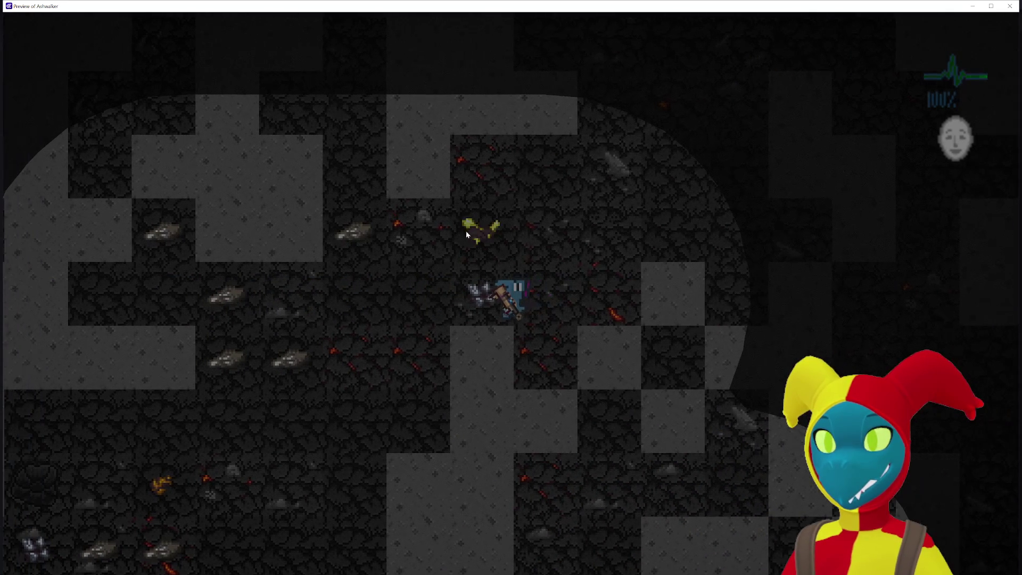
key("a")
key("w")
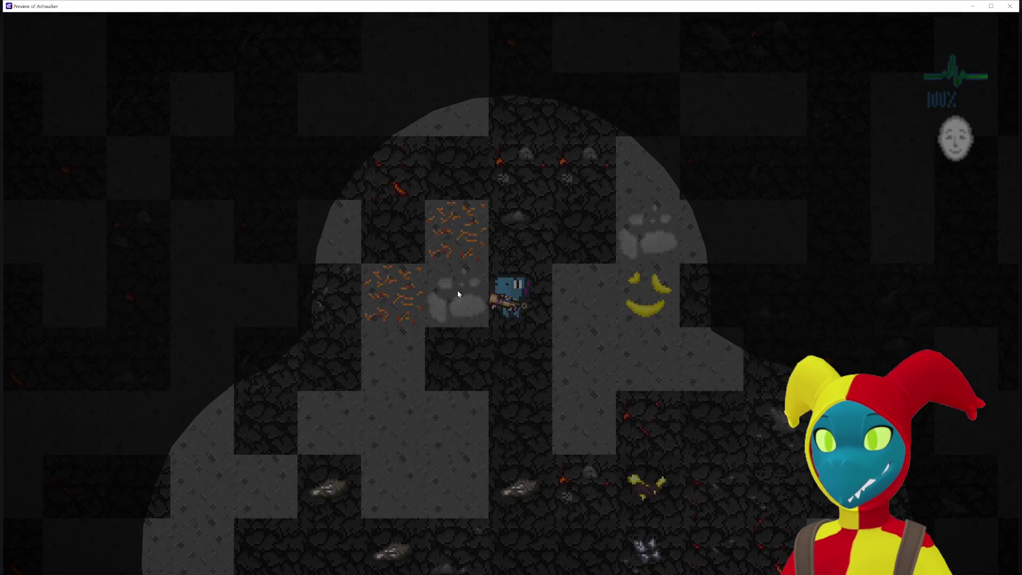
key("w")
key("w")
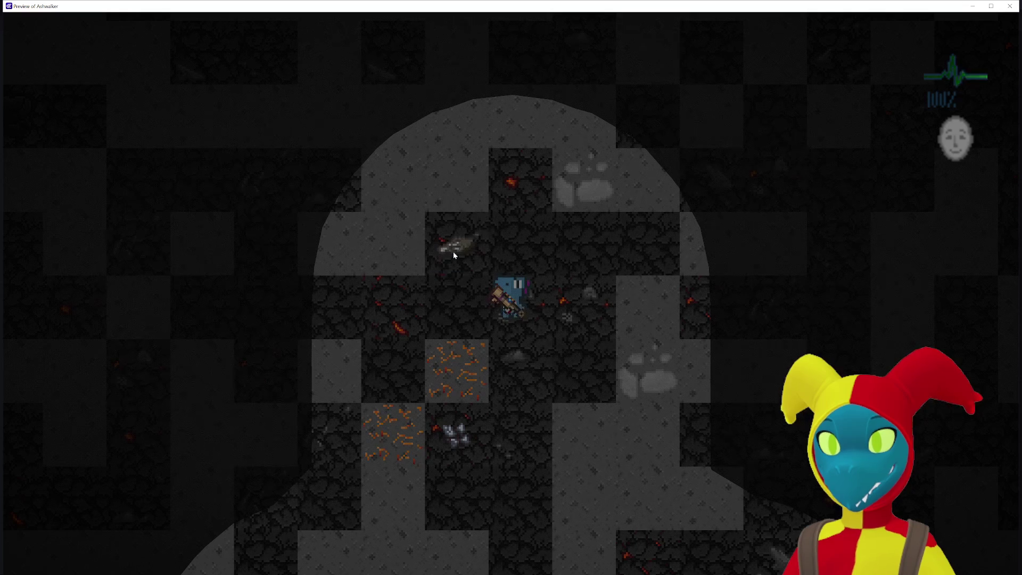
key("d")
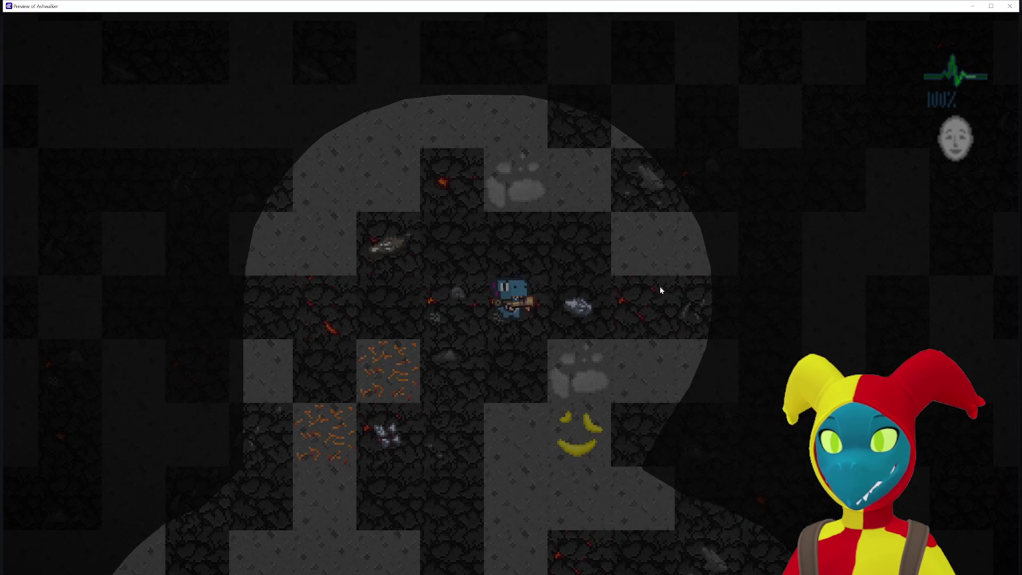
key("d")
key("d")
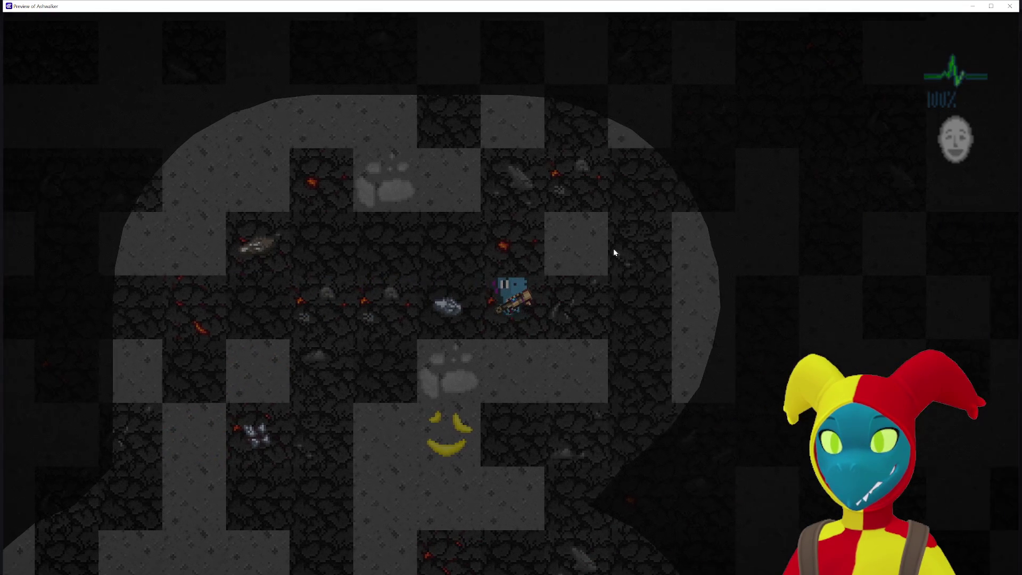
key("d")
key("w")
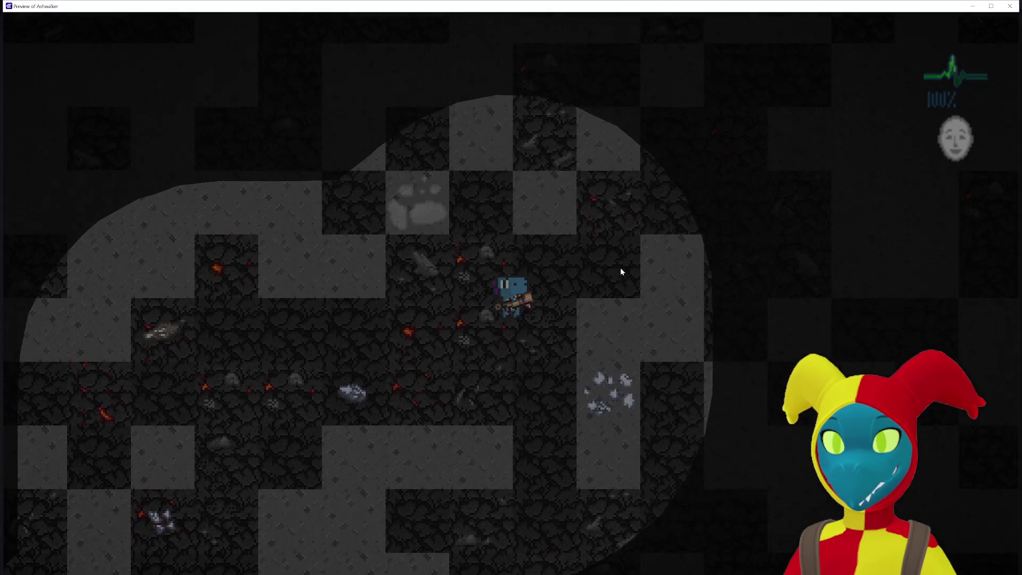
key("d")
key("d")
key("w")
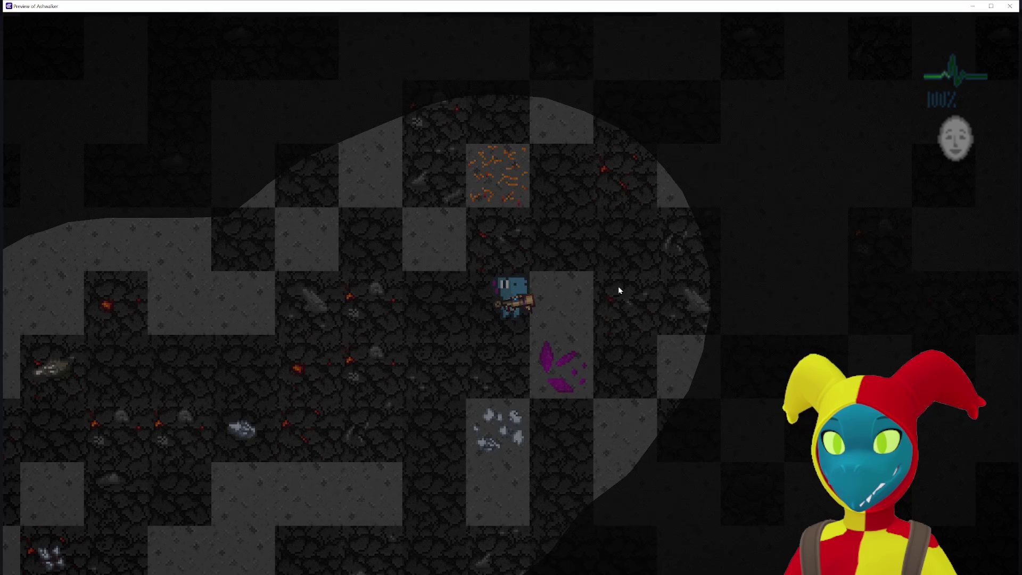
Step: Mine the rock block and the purple crystal block, then close the preview
left_click(618, 286)
key("a")
key("s")
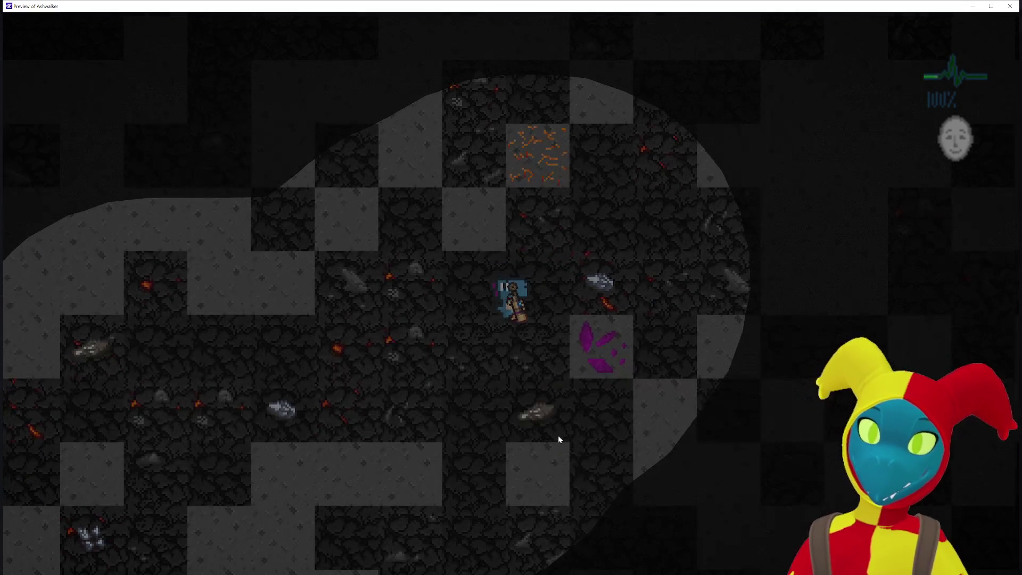
key("s")
key("a")
key("w")
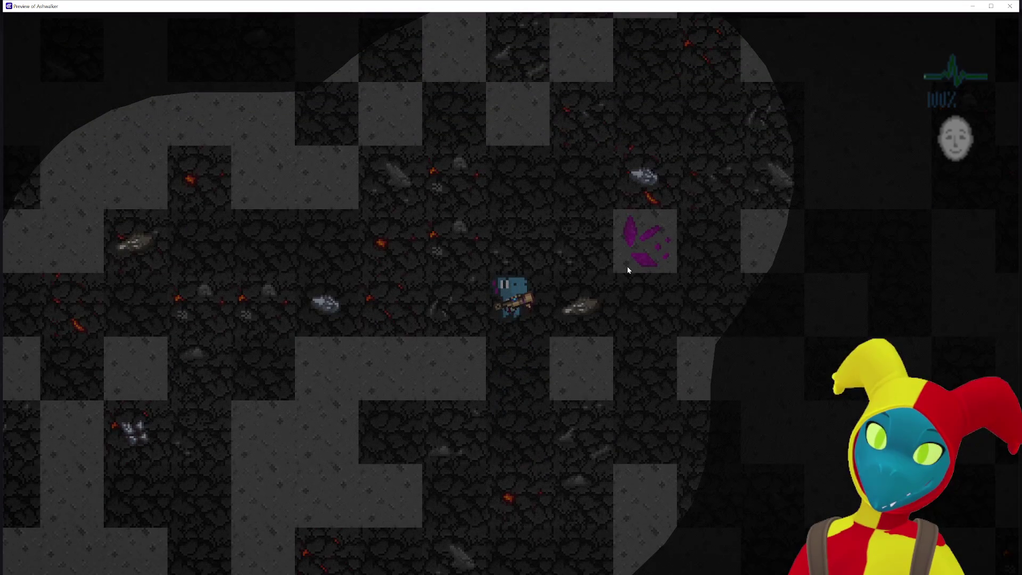
left_click(631, 262)
key("s")
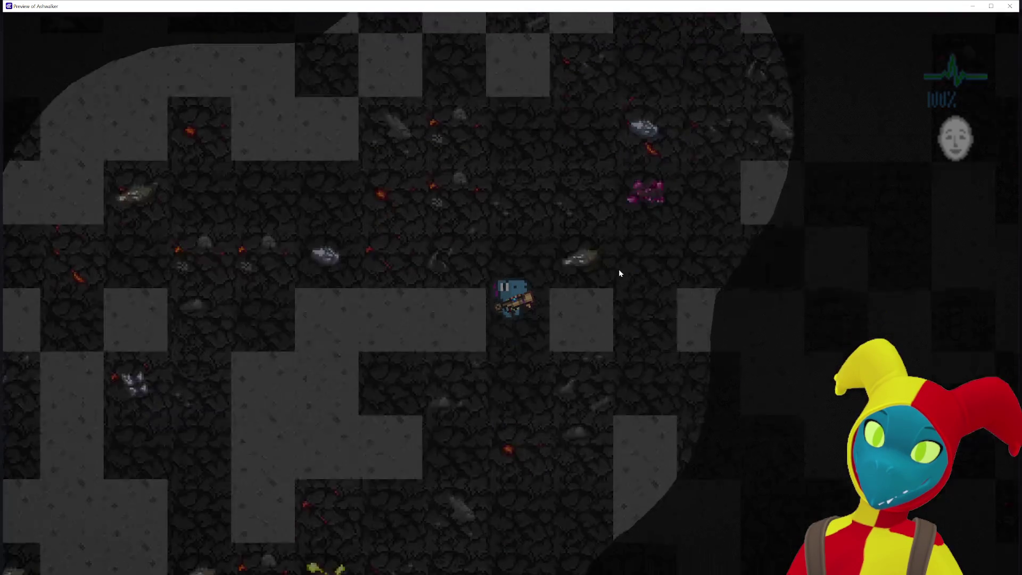
left_click(1010, 6)
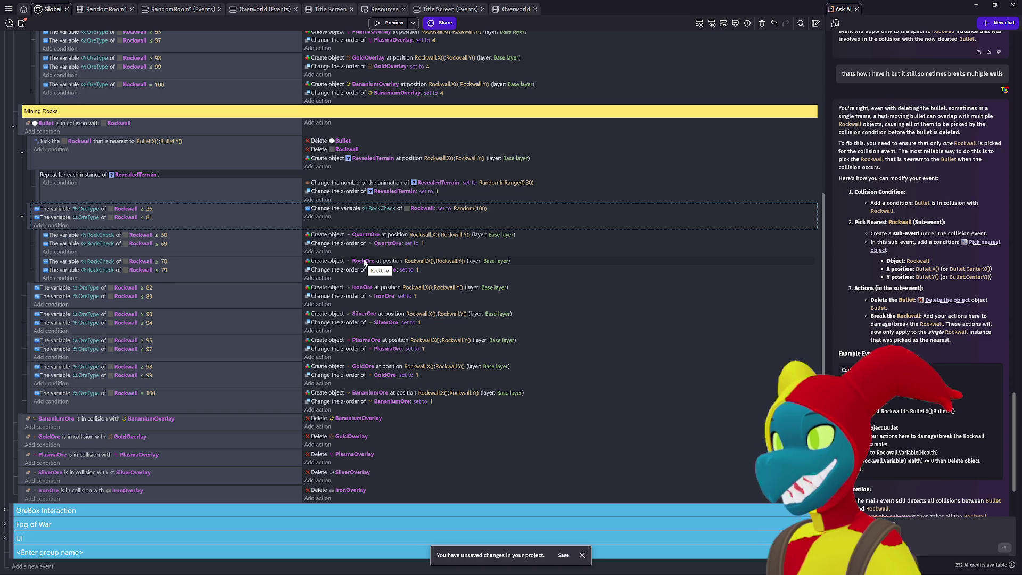
left_click(166, 245)
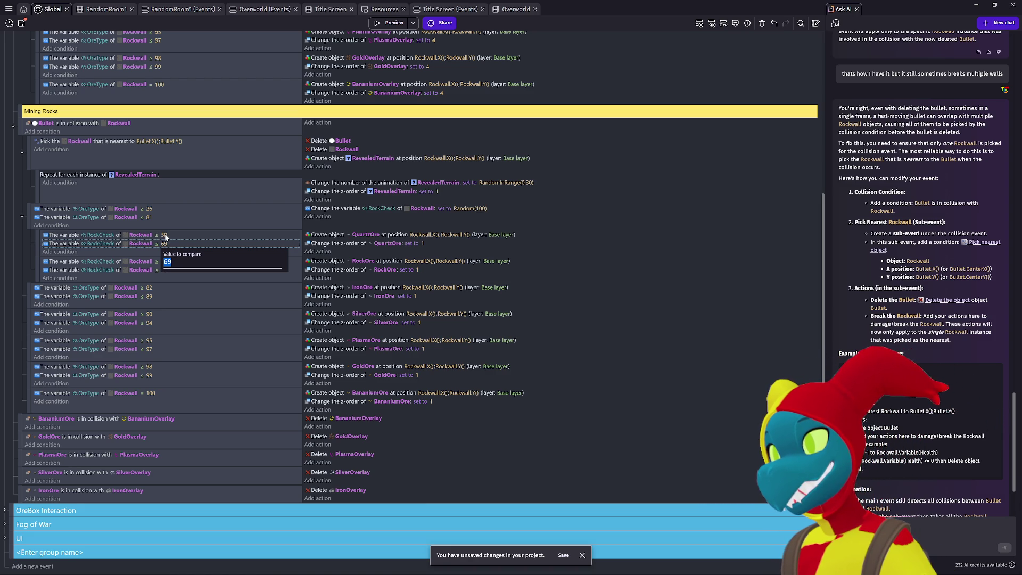
left_click(183, 236)
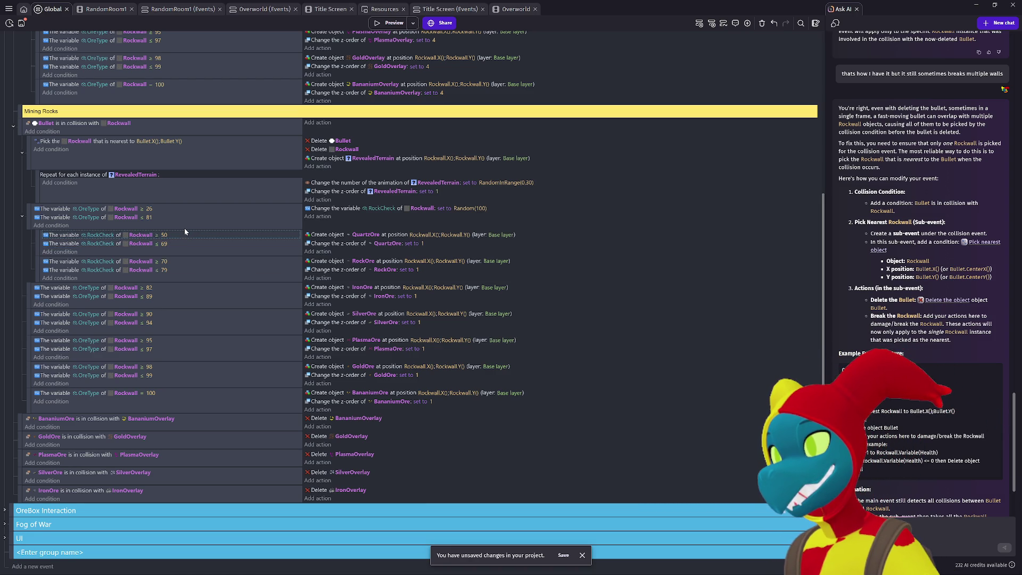
scroll(185, 232, "up", 3)
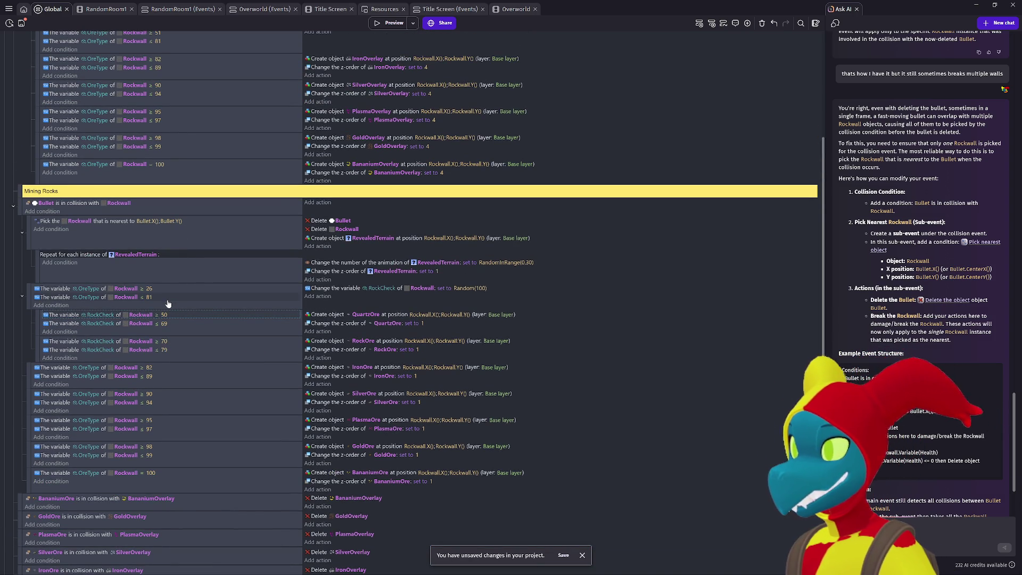
scroll(167, 304, "down", 2)
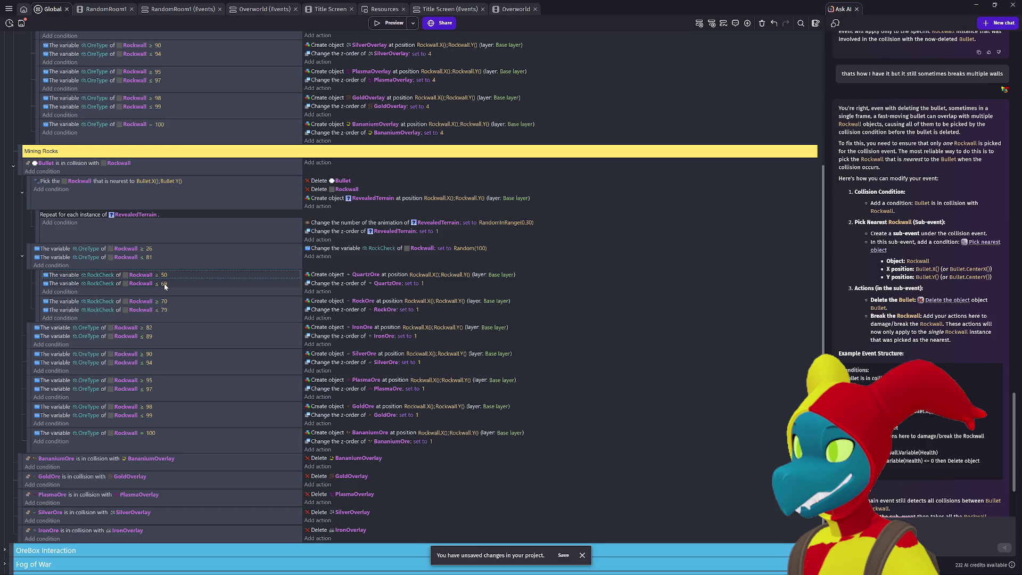
left_click(165, 285)
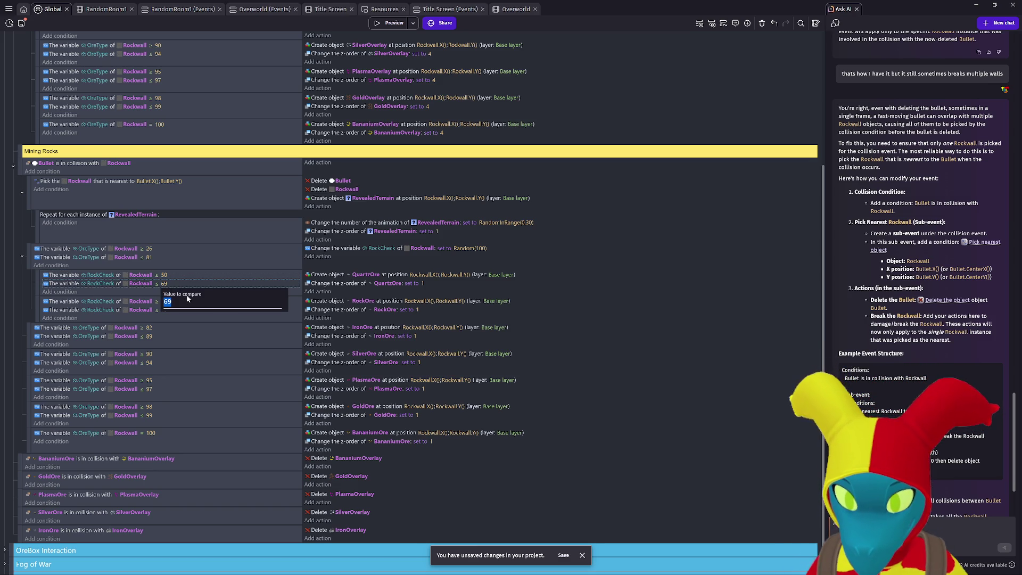
left_click(191, 329)
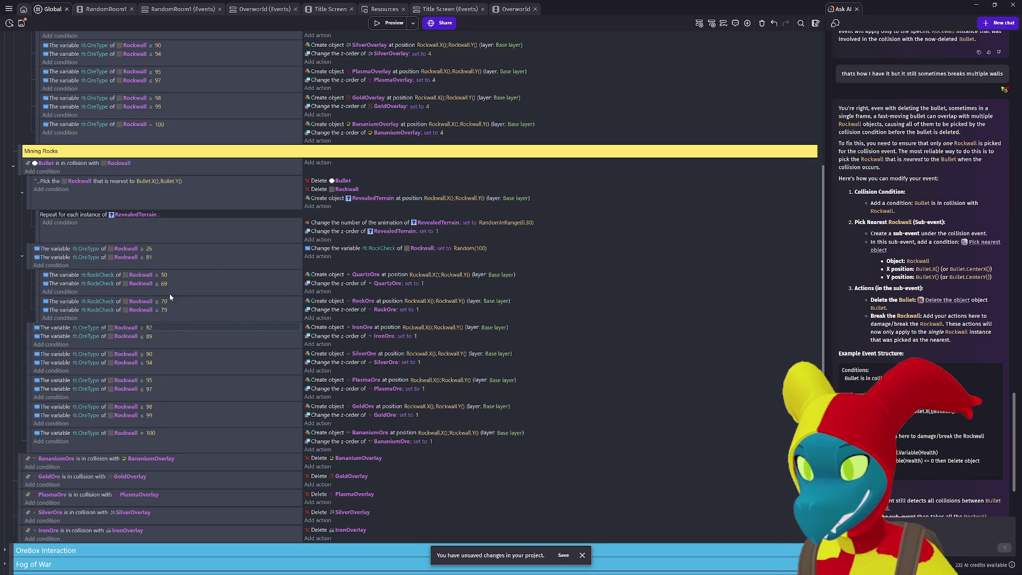
scroll(167, 304, "up", 3)
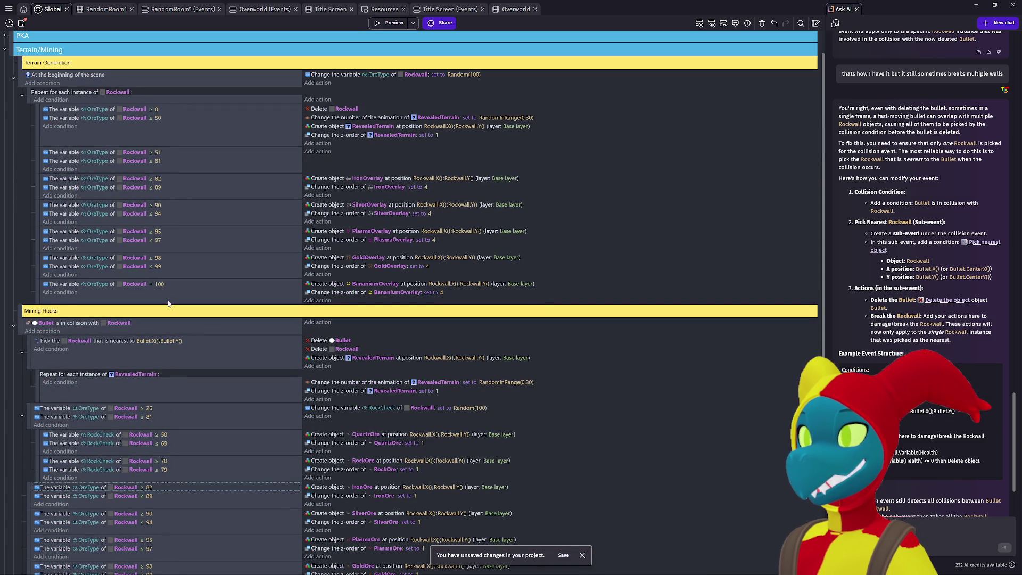
scroll(169, 304, "down", 2)
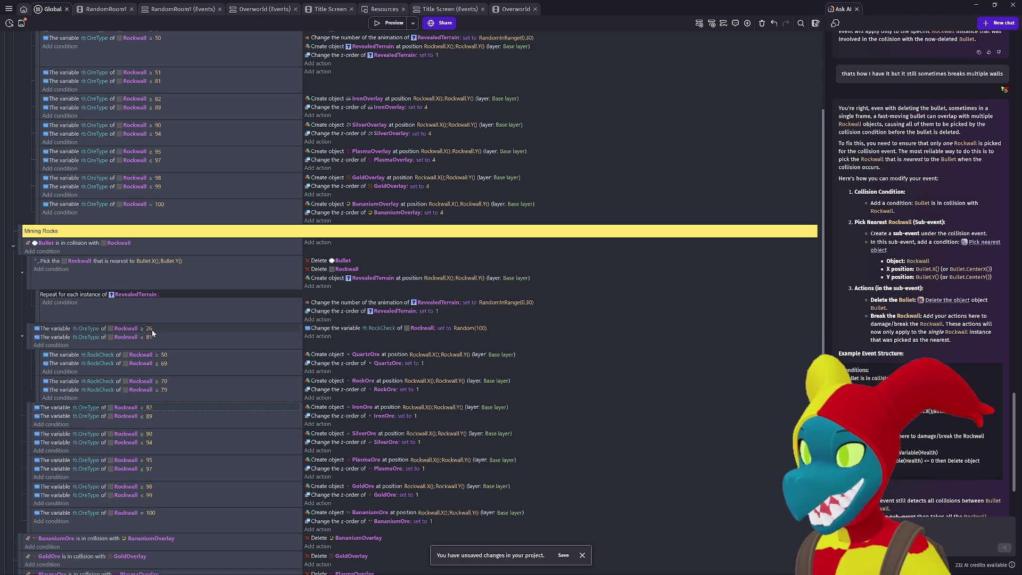
scroll(184, 226, "up", 3)
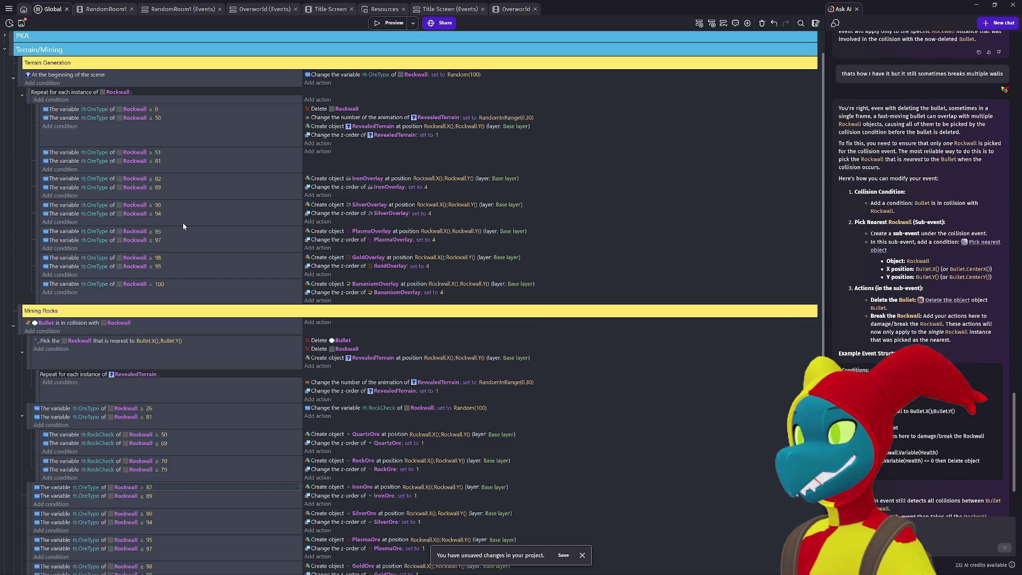
scroll(183, 227, "down", 3)
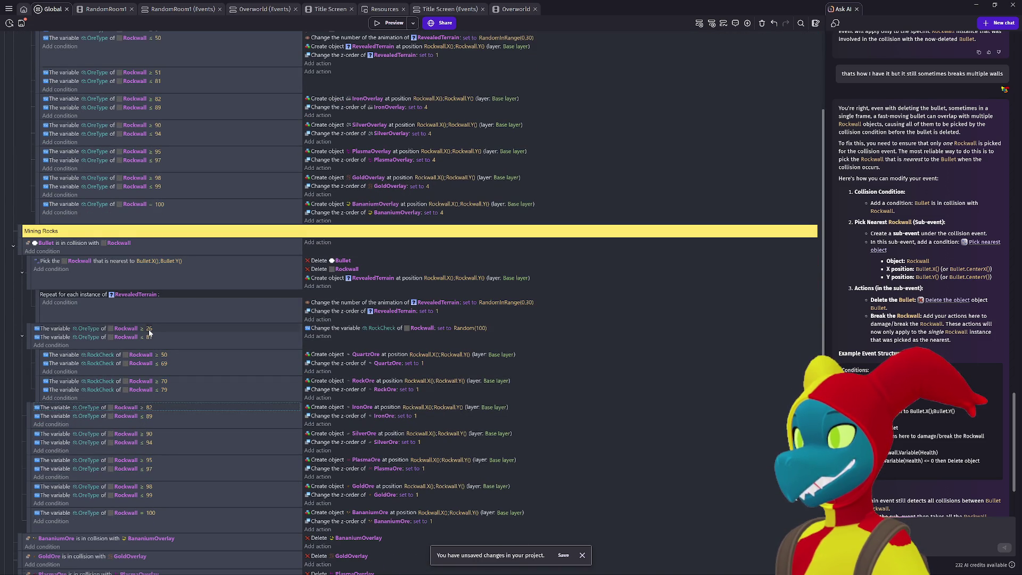
scroll(149, 332, "up", 4)
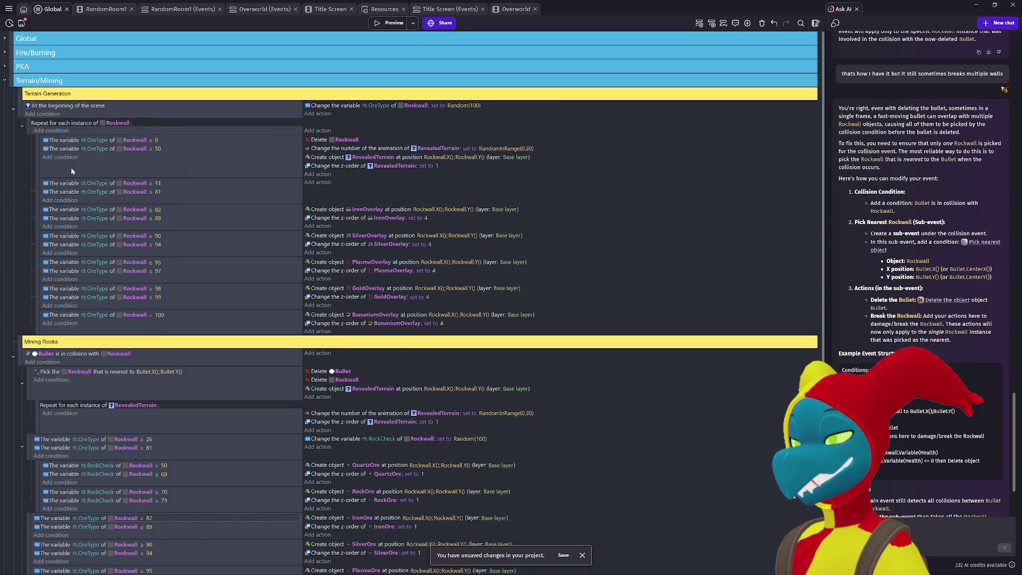
scroll(94, 300, "down", 8)
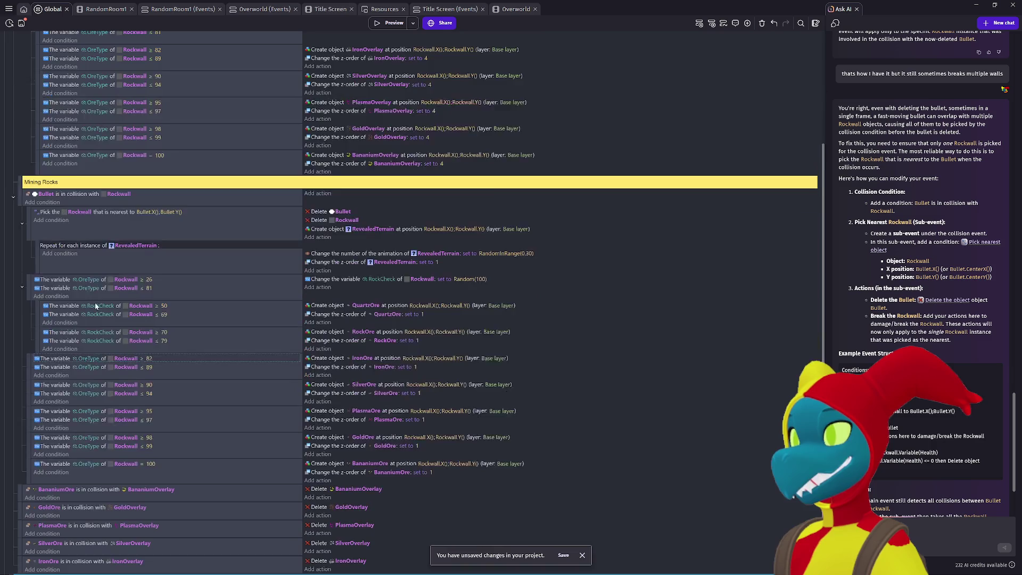
scroll(90, 373, "up", 8)
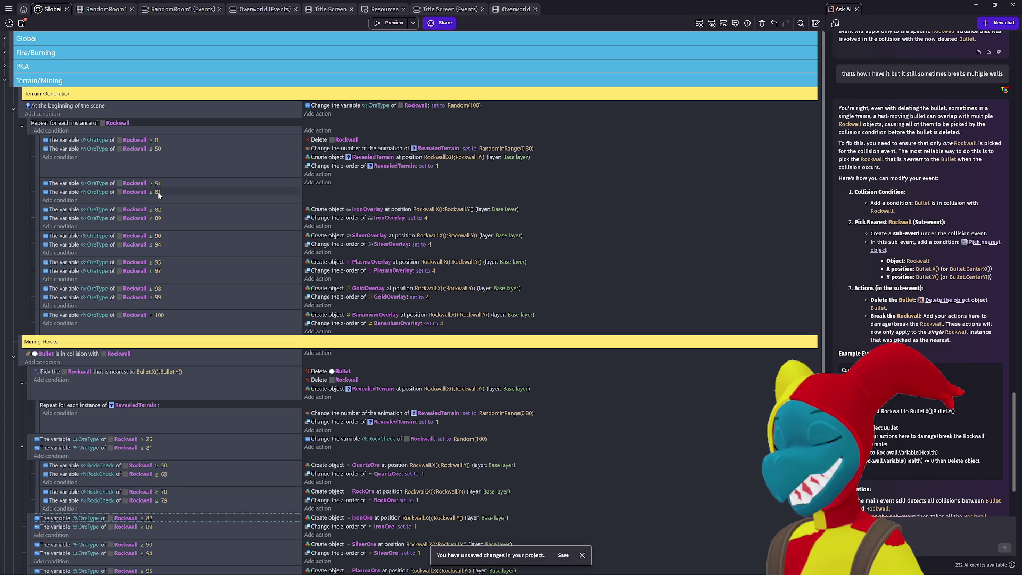
scroll(170, 206, "down", 3)
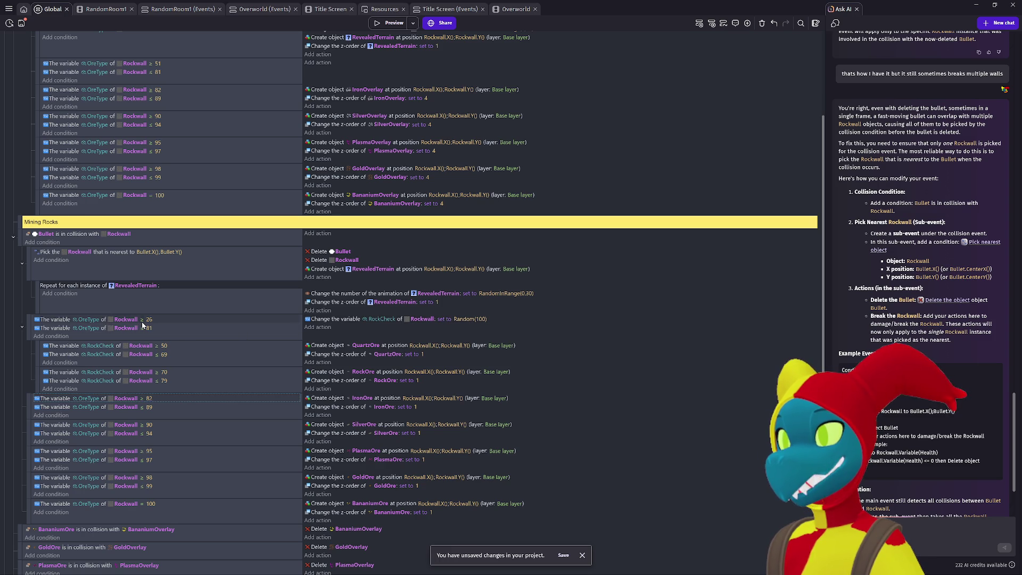
scroll(142, 325, "up", 3)
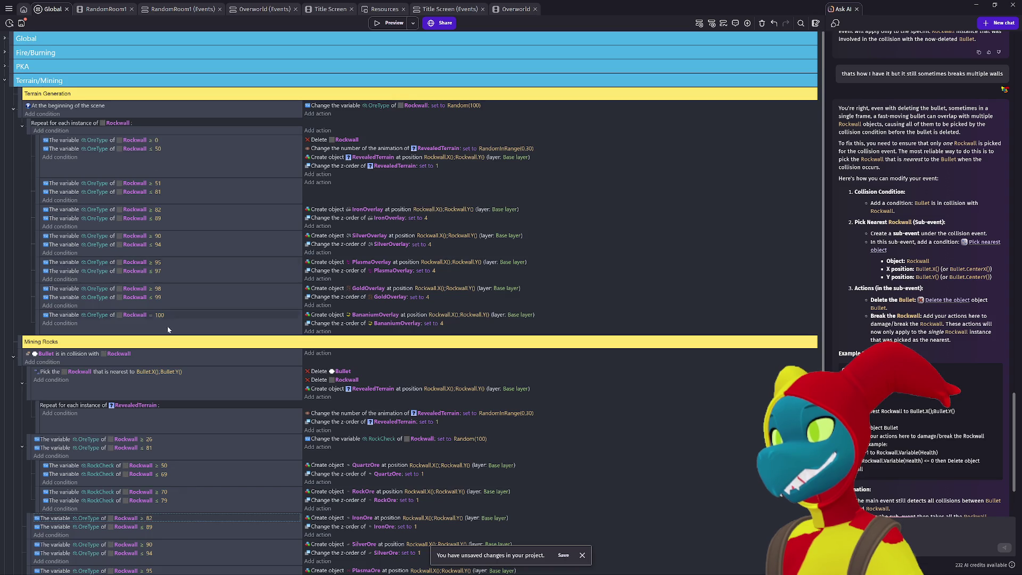
scroll(167, 349, "down", 2)
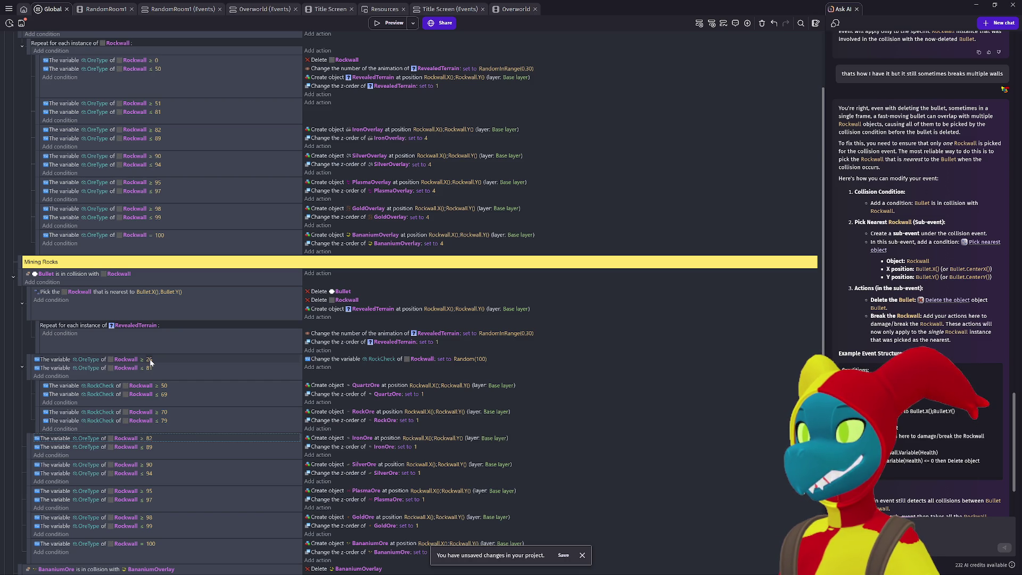
scroll(150, 362, "up", 1)
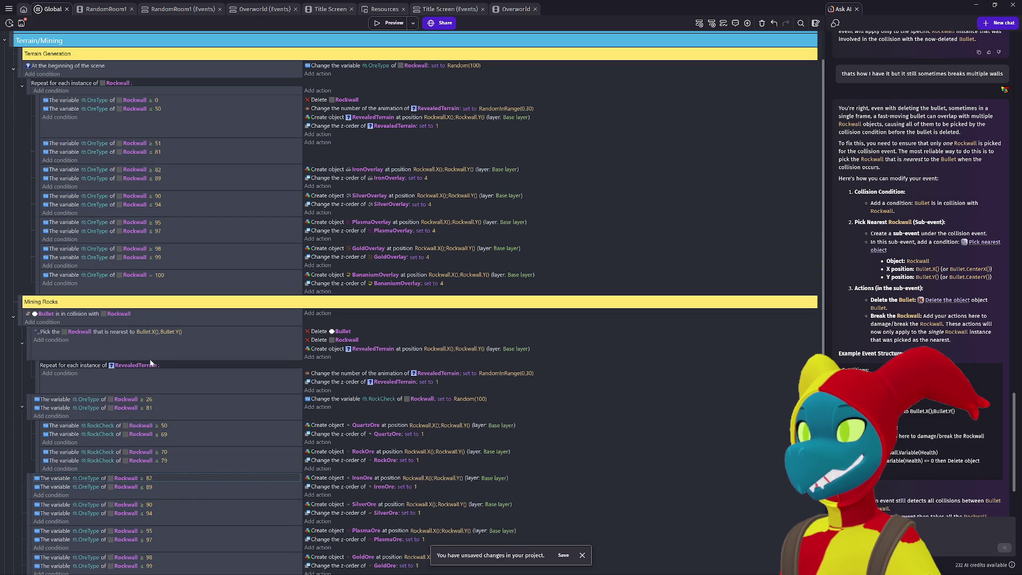
scroll(150, 362, "down", 1)
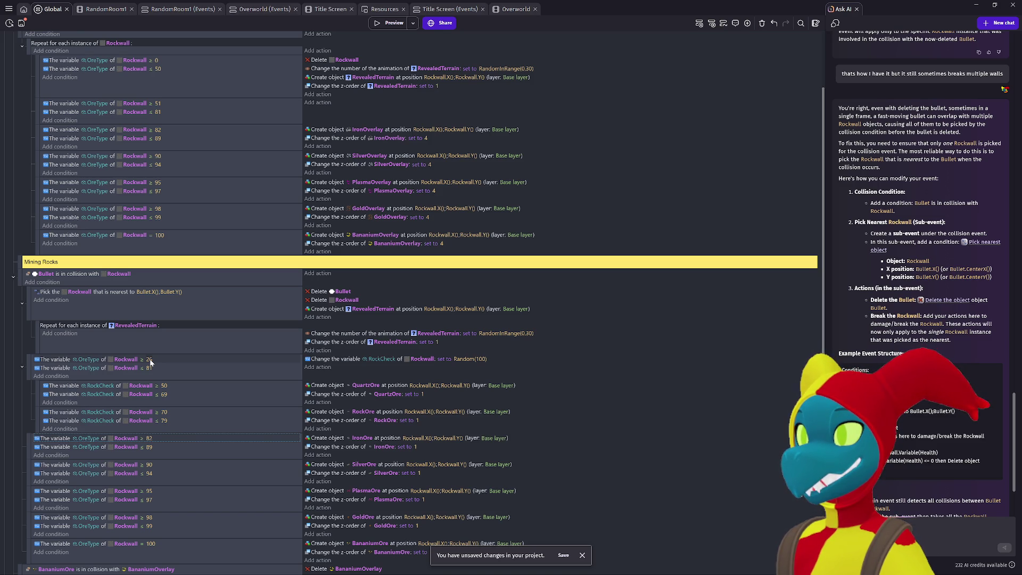
Step: Set the OreType check bounds to 50 and 100, then launch a test preview
left_click(150, 360)
type("50")
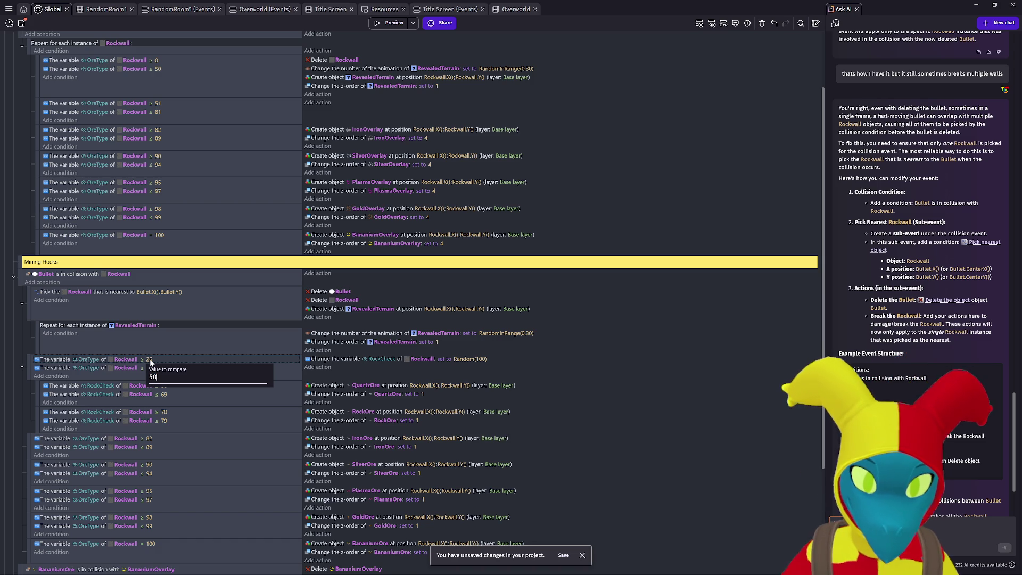
left_click(212, 402)
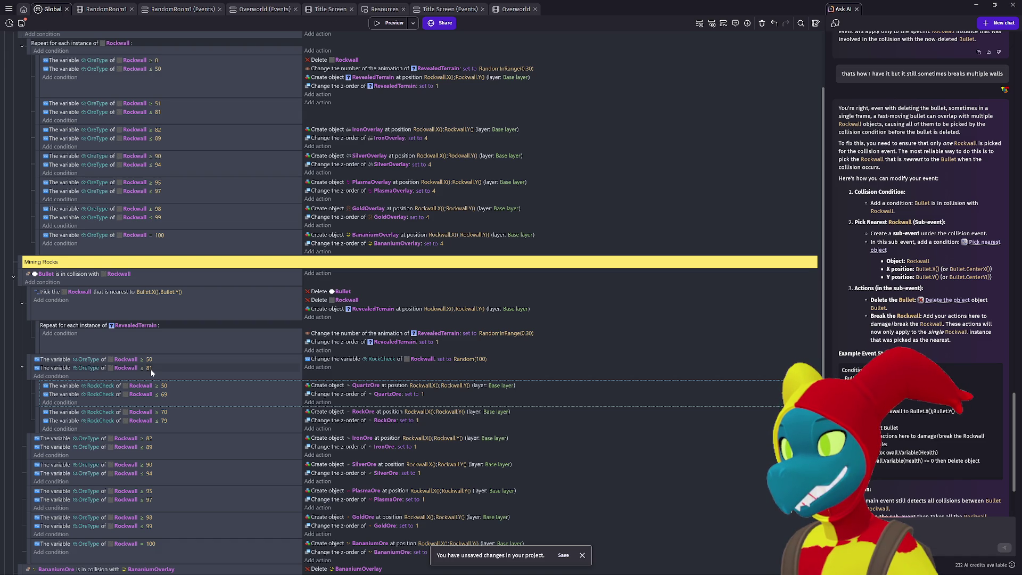
left_click(149, 369)
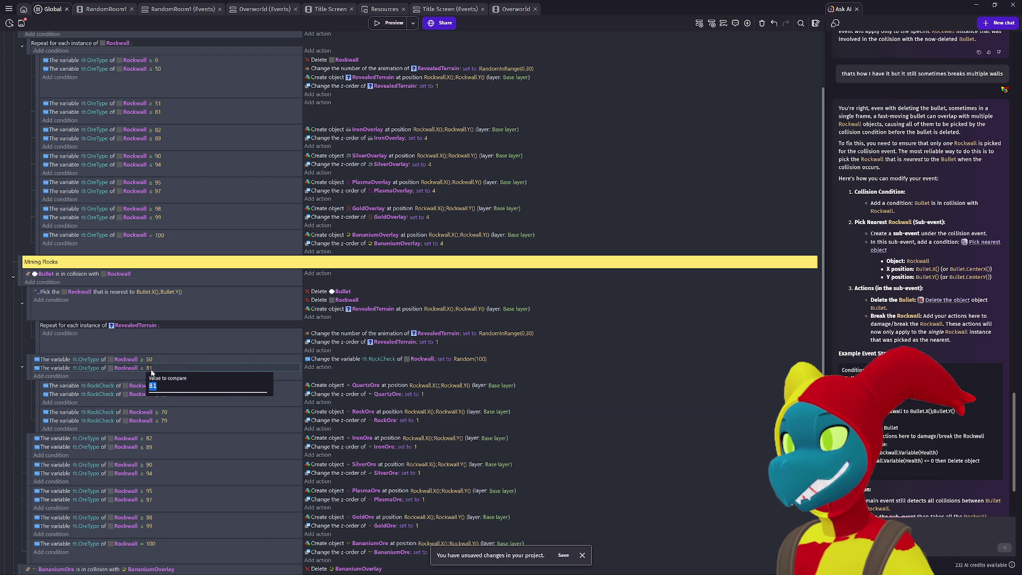
type("100")
key("Return")
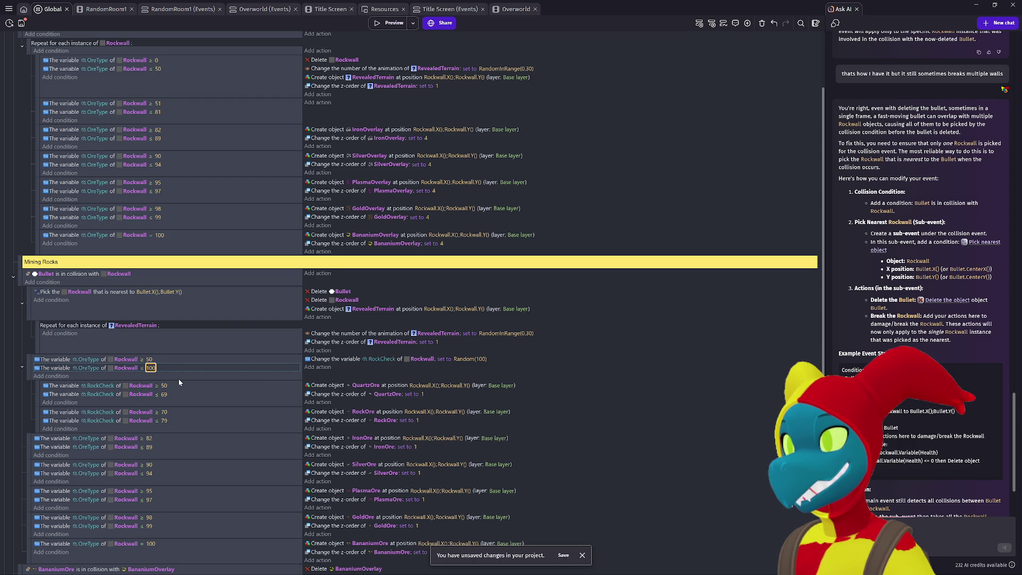
left_click(179, 379)
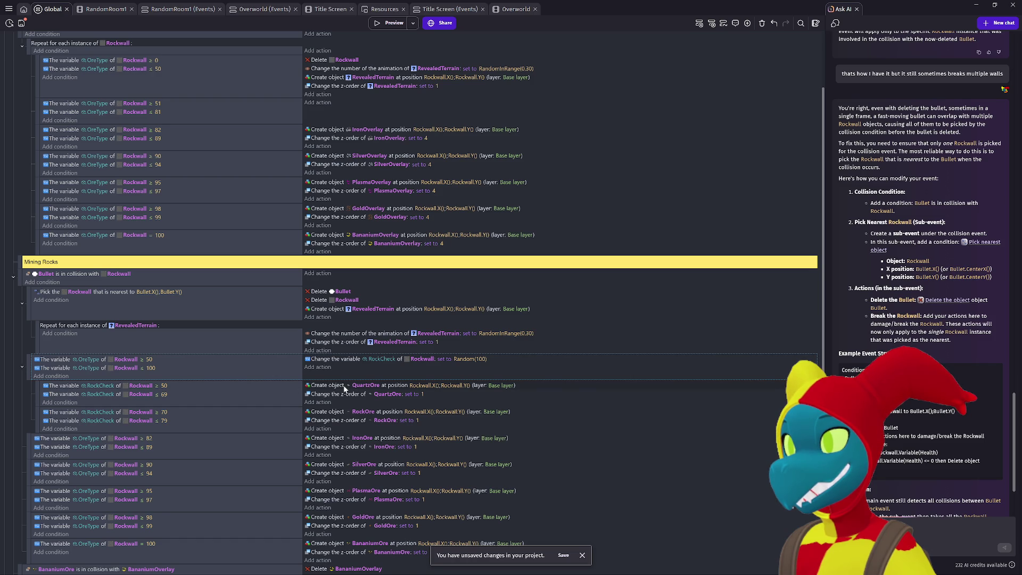
scroll(229, 393, "down", 1)
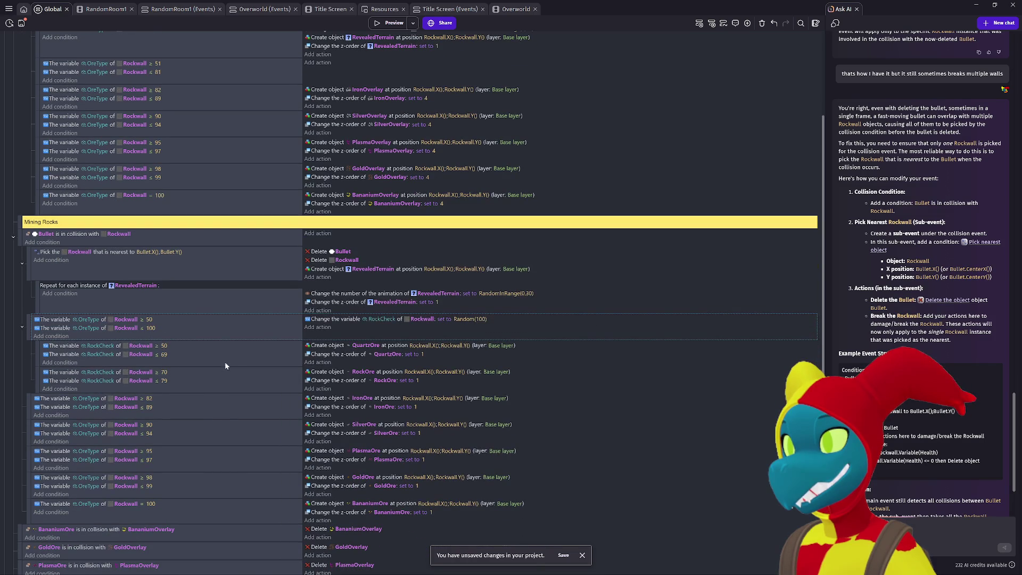
left_click(386, 26)
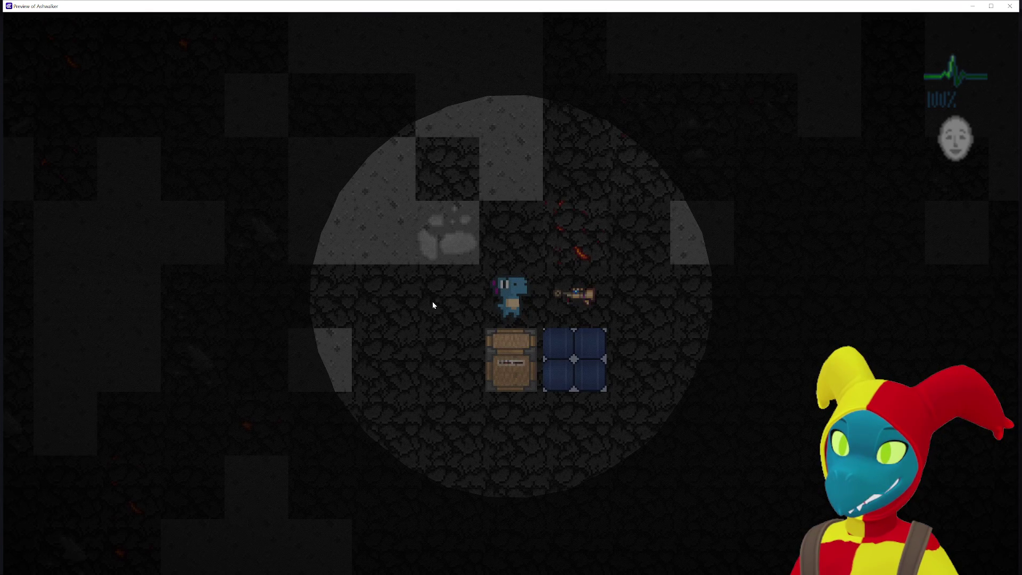
key("d")
key("a")
key("a")
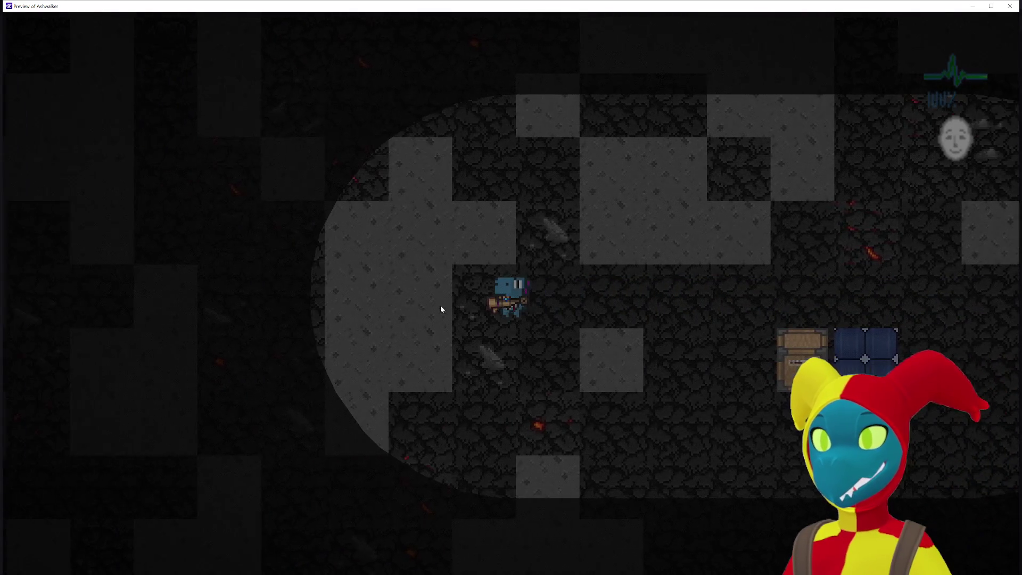
key("s")
key("a")
key("a")
key("w")
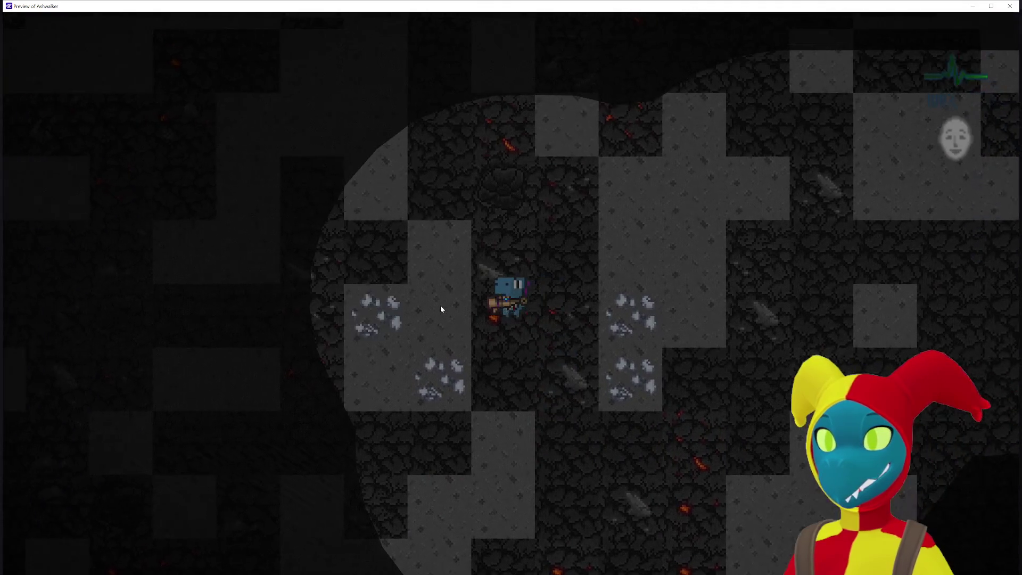
key("s")
left_click(438, 298)
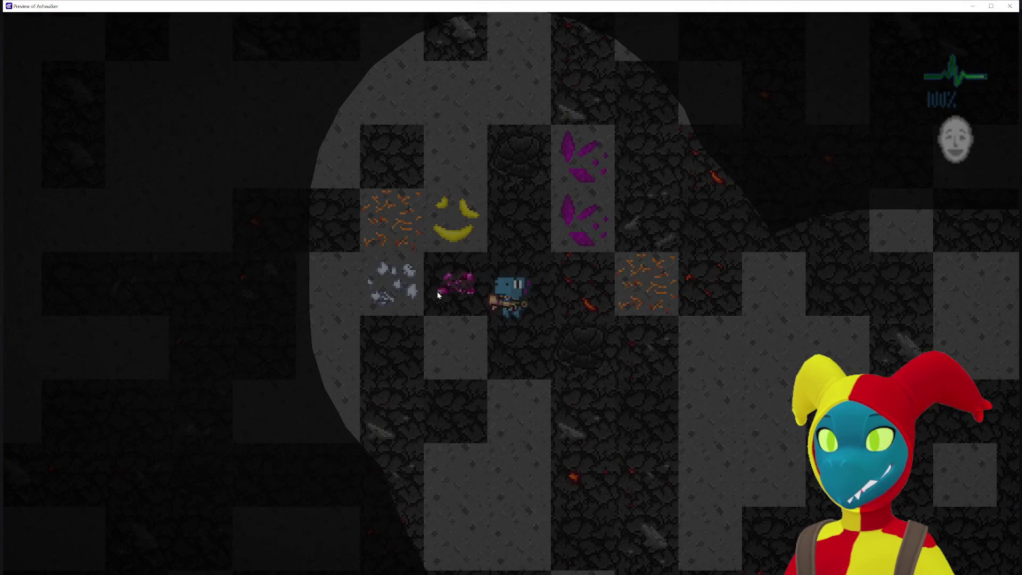
key("d")
left_click(398, 277)
key("a")
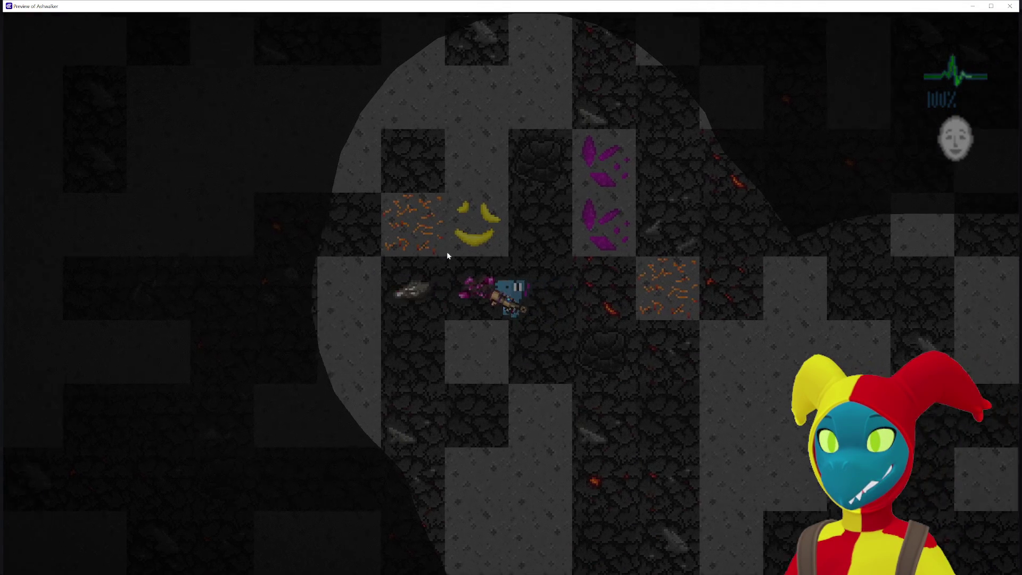
left_click(521, 219)
key("d")
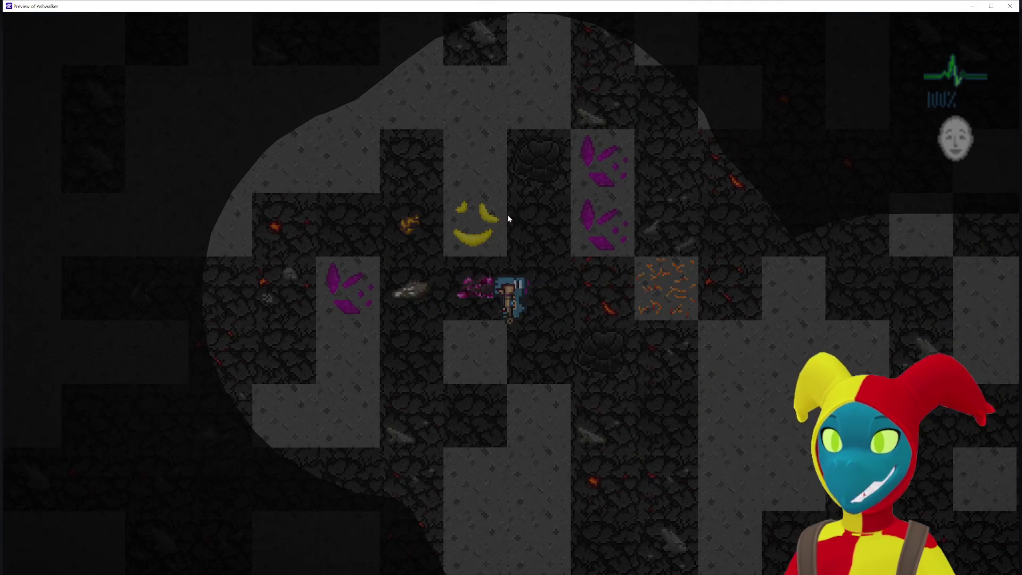
left_click(475, 212)
key("w")
key("d")
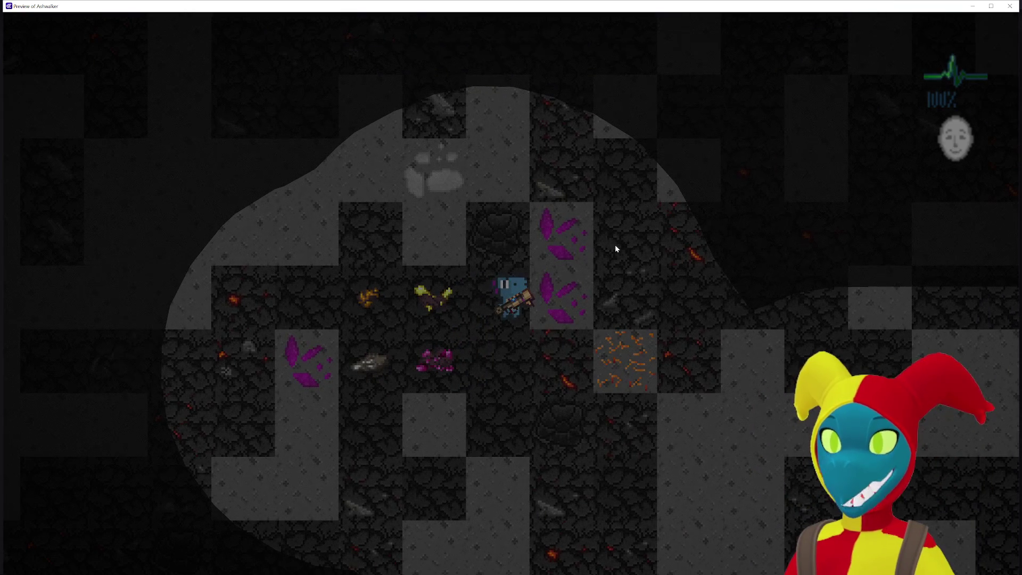
left_click(615, 244)
key("s")
left_click(573, 174)
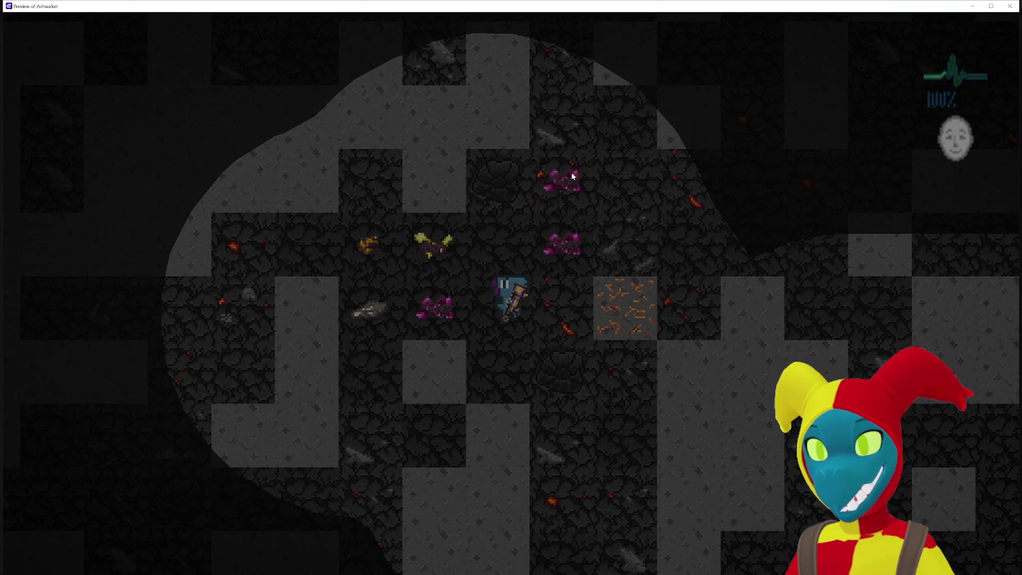
key("w")
left_click(486, 183)
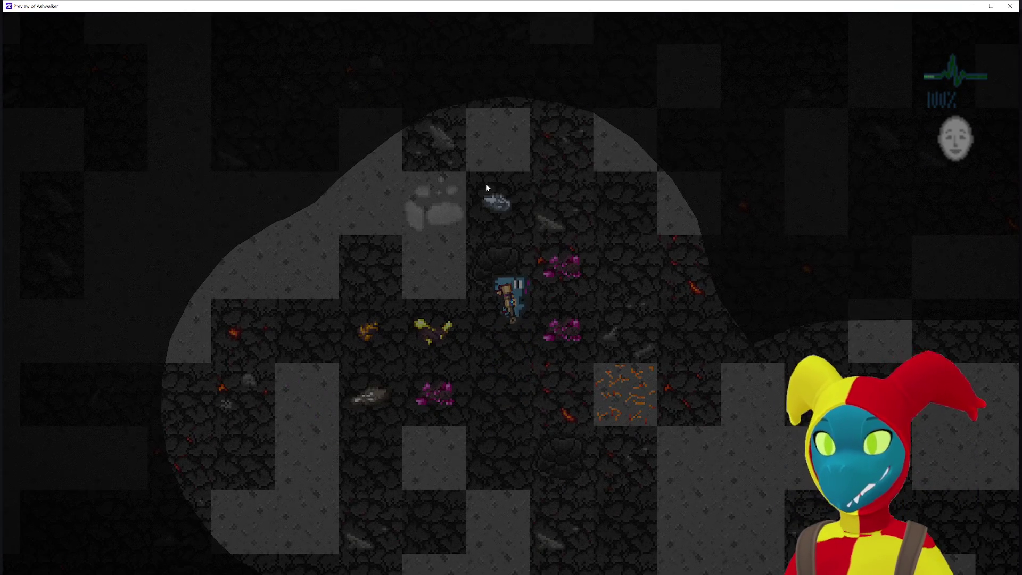
key("w")
left_click(510, 187)
key("w")
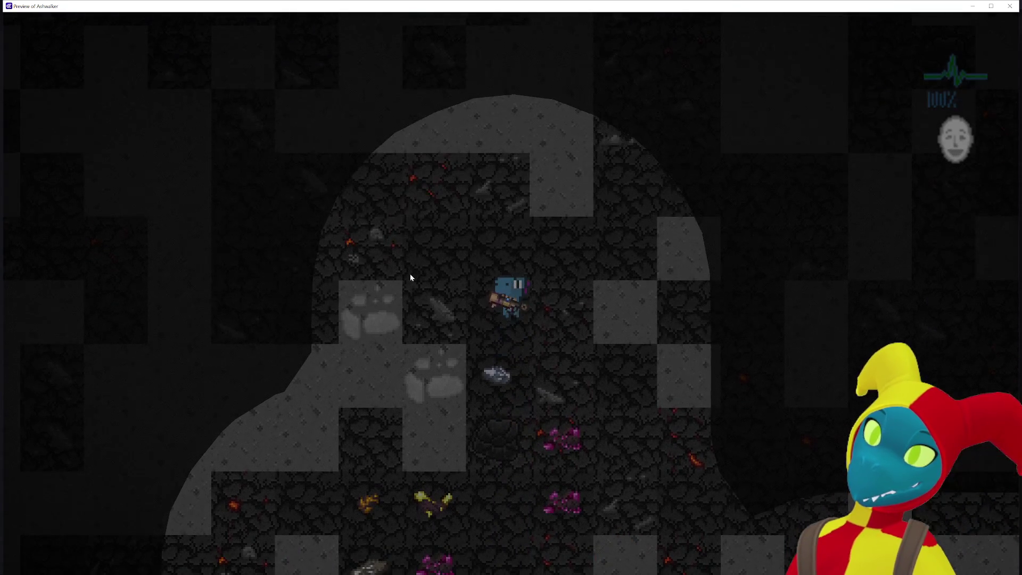
key("w")
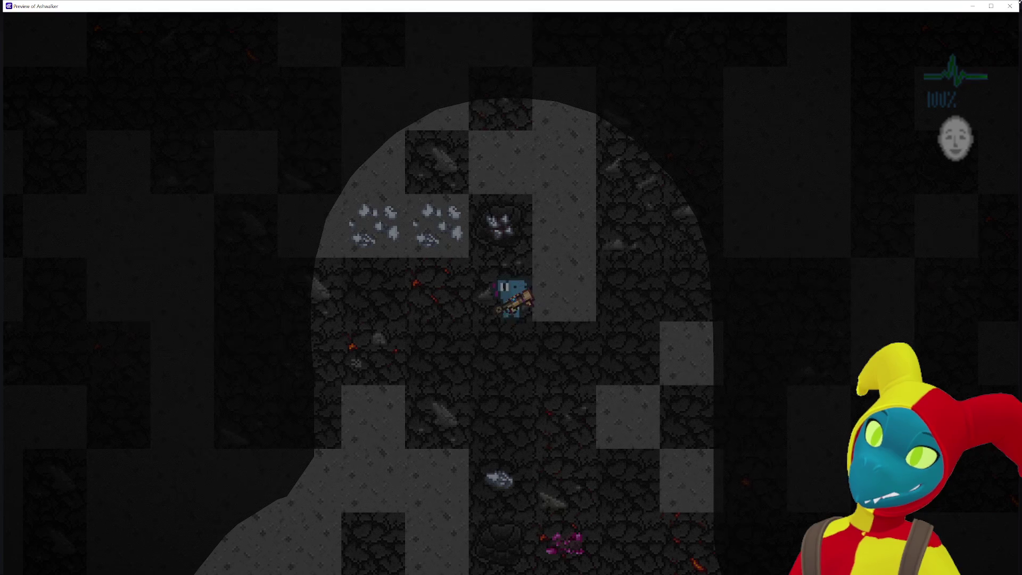
left_click(1010, 6)
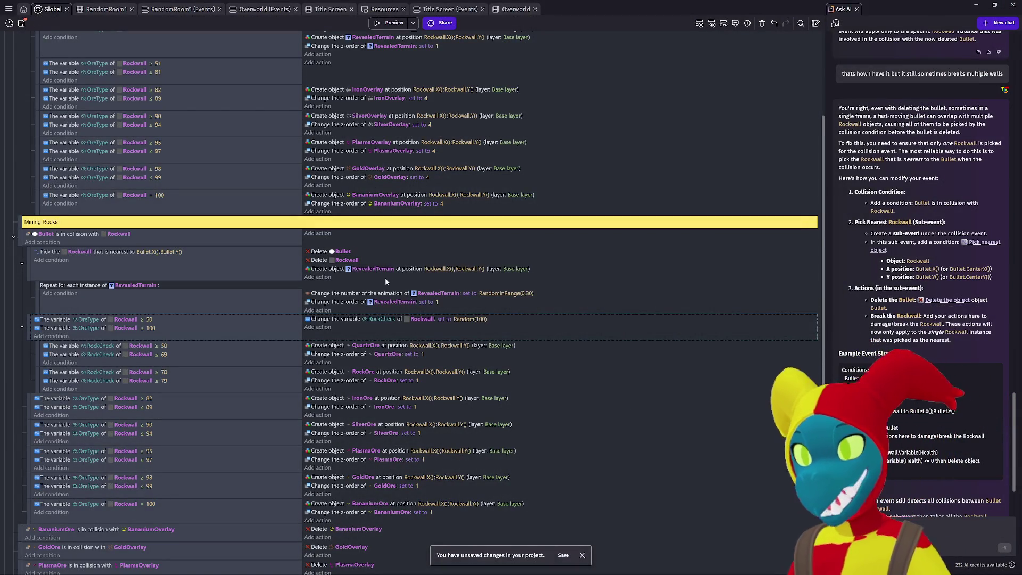
Step: Change the OreType condition's lower bound from 50 to 51
scroll(387, 269, "up", 1)
scroll(387, 269, "up", 2)
scroll(387, 269, "down", 3)
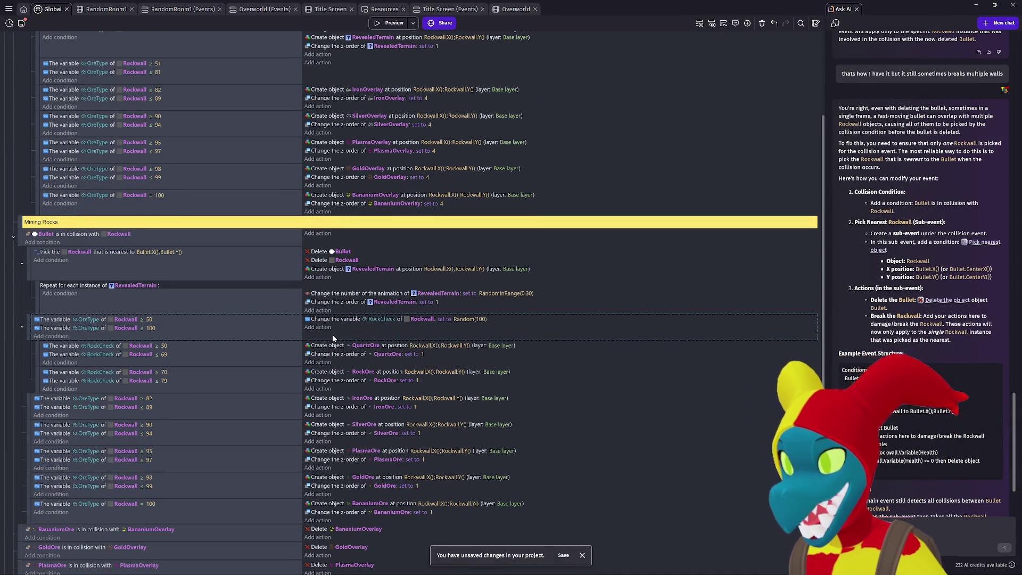
left_click(187, 322)
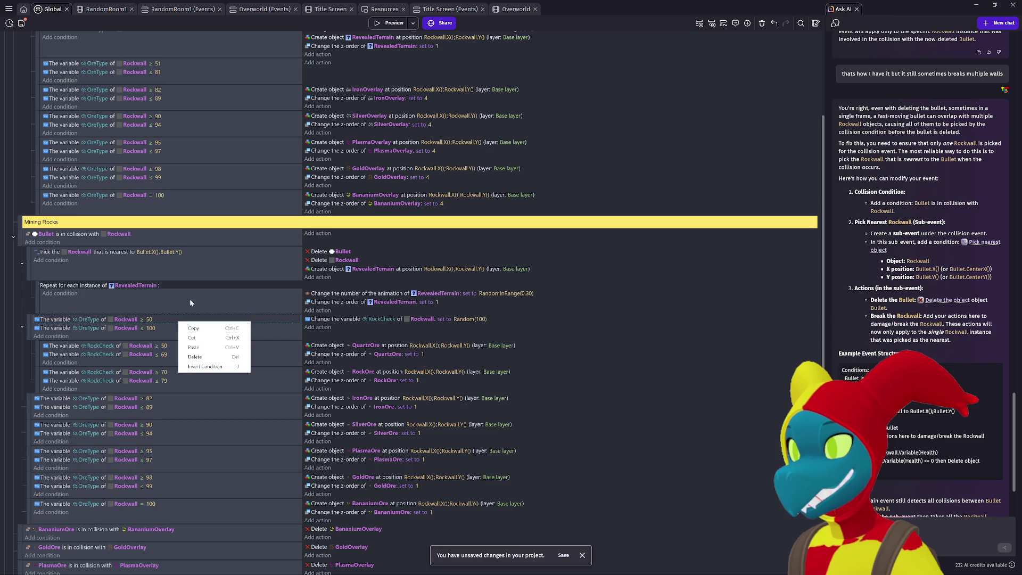
scroll(199, 297, "up", 1)
scroll(283, 304, "up", 2)
scroll(283, 304, "down", 1)
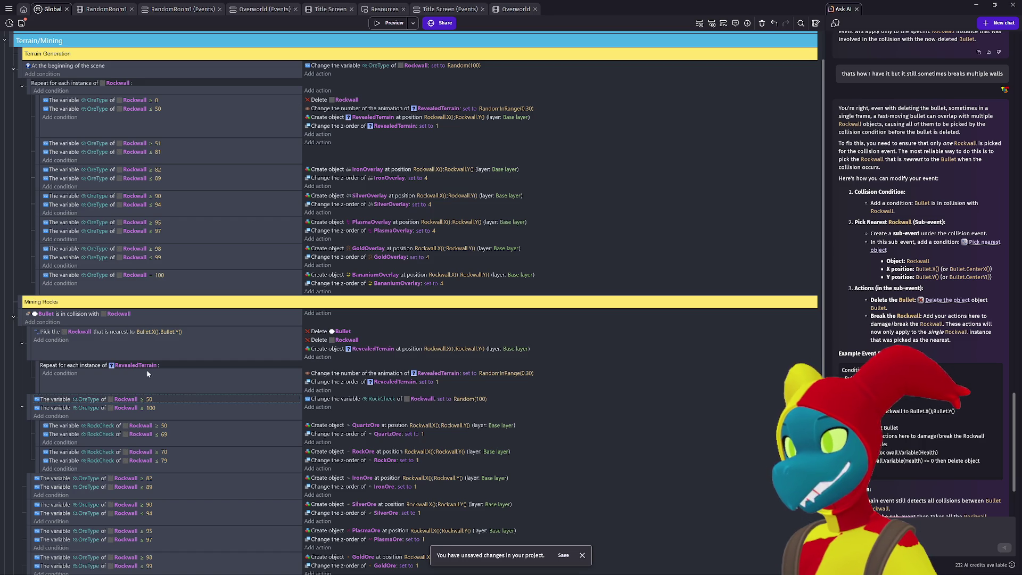
left_click(151, 398)
key("BackSpace")
type("51")
left_click(218, 385)
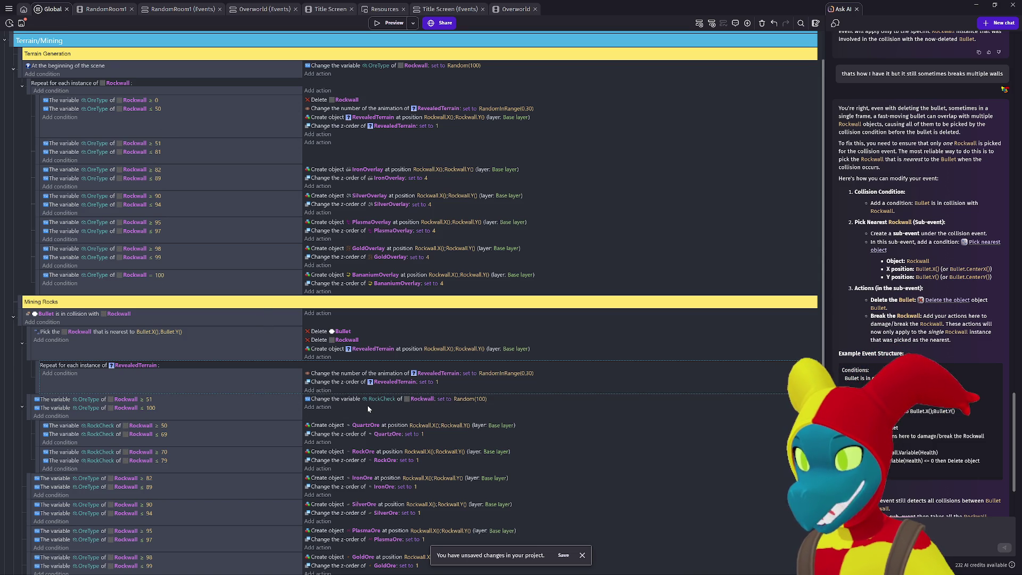
scroll(368, 405, "down", 3)
scroll(181, 334, "up", 4)
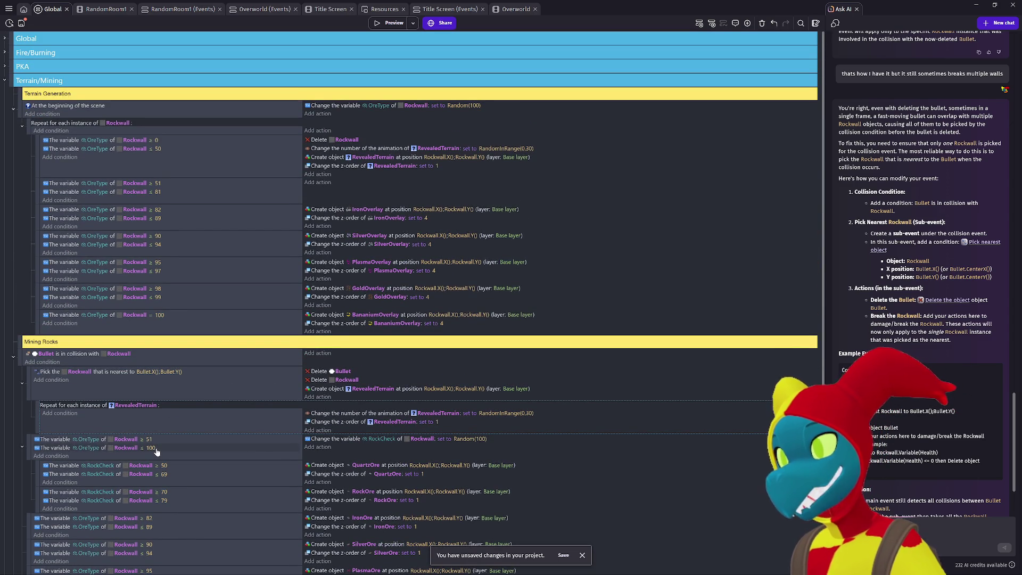
scroll(157, 452, "down", 1)
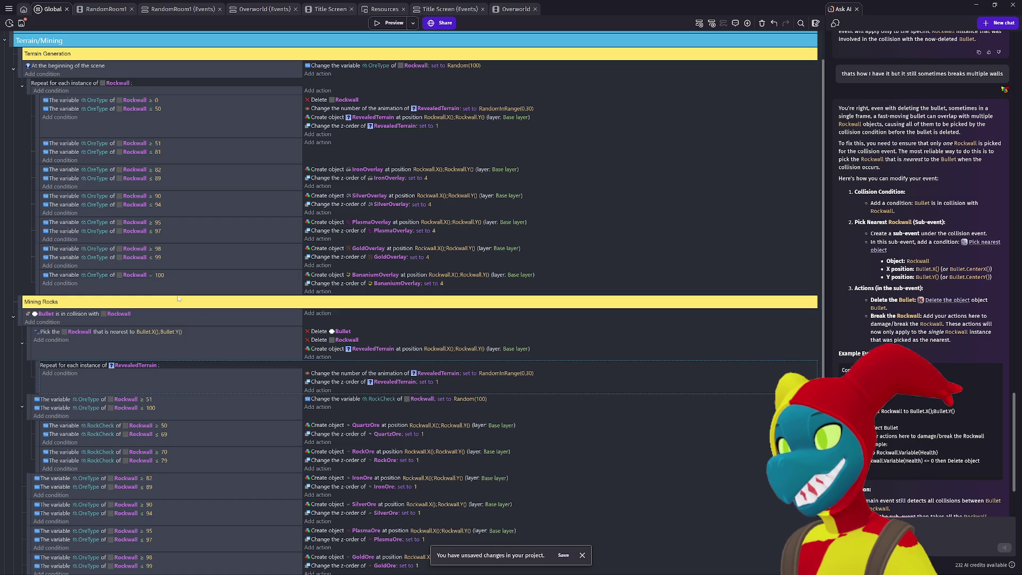
scroll(272, 380, "down", 3)
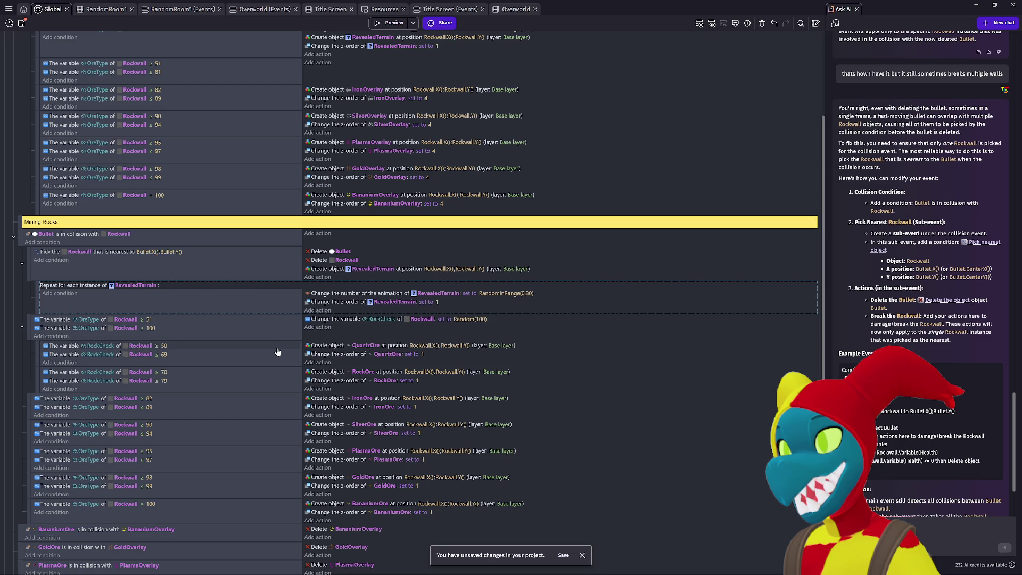
scroll(278, 352, "down", 4)
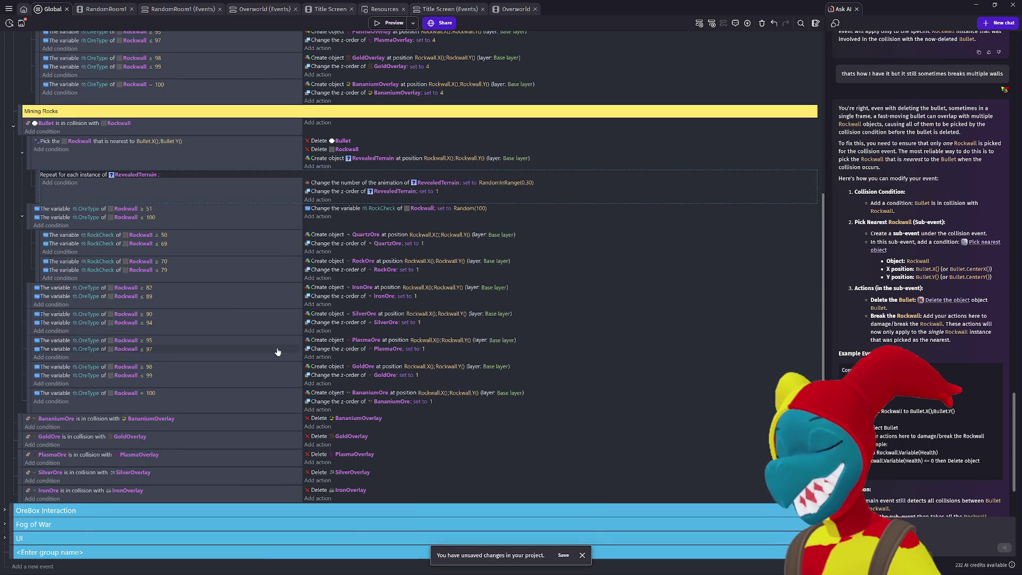
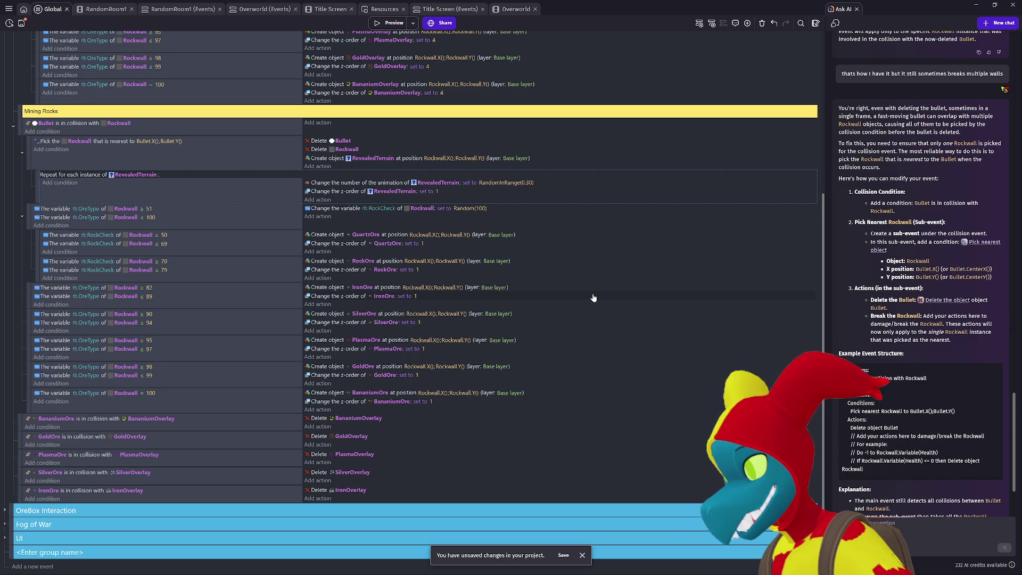
Step: Close the AI assistant panel beside the events sheet
scroll(594, 298, "up", 3)
scroll(379, 343, "up", 2)
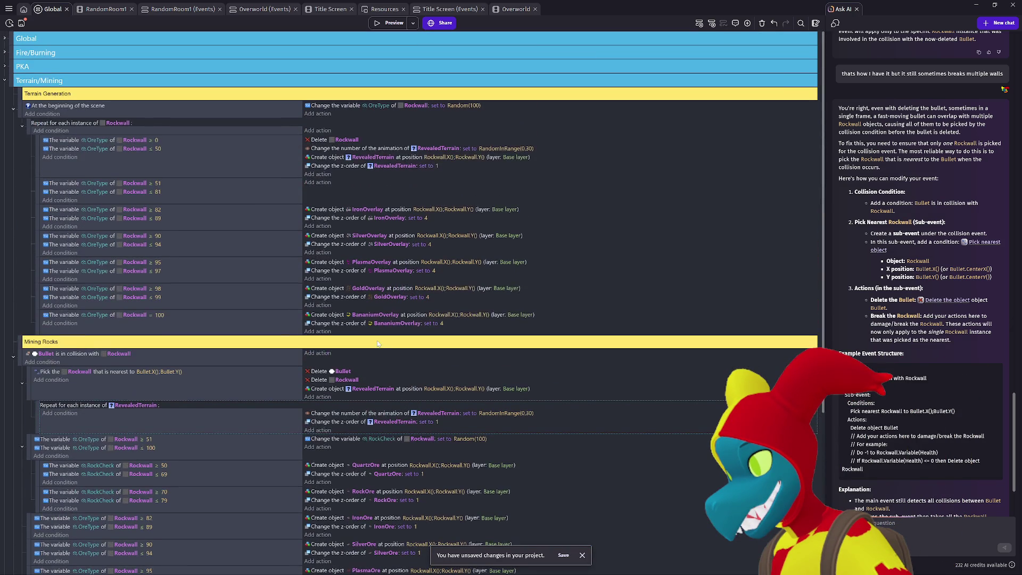
scroll(376, 333, "down", 2)
scroll(377, 334, "down", 1)
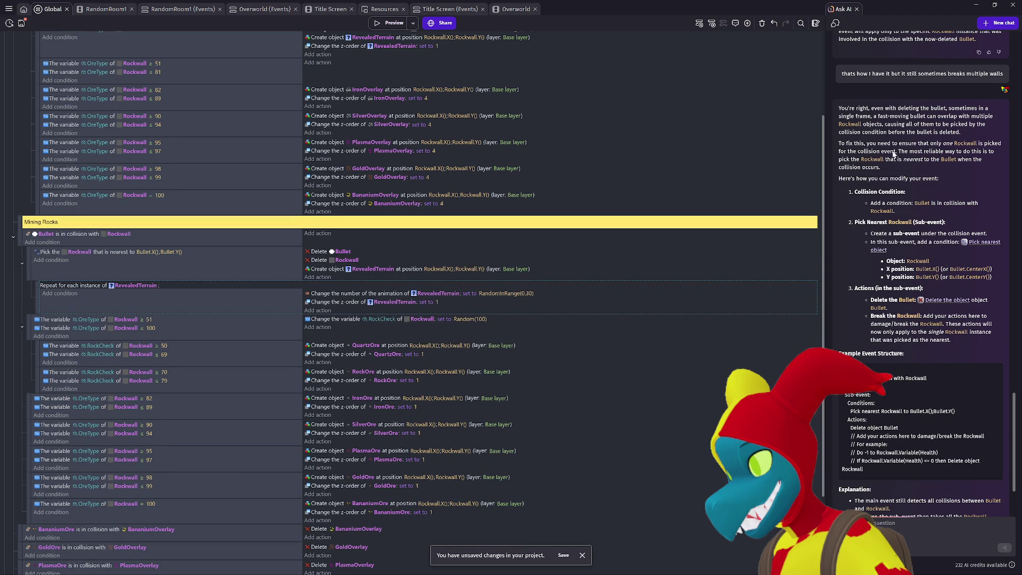
left_click(856, 9)
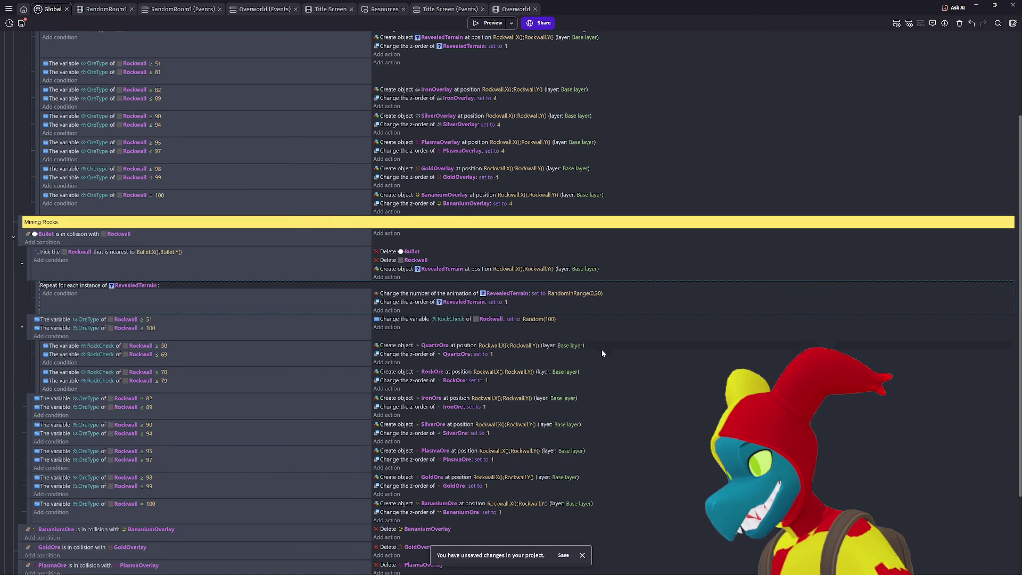
Step: Re-toggle the Terrain/Mining group, expand PKA, then preview the RandomRoom1 scene
scroll(450, 426, "down", 3)
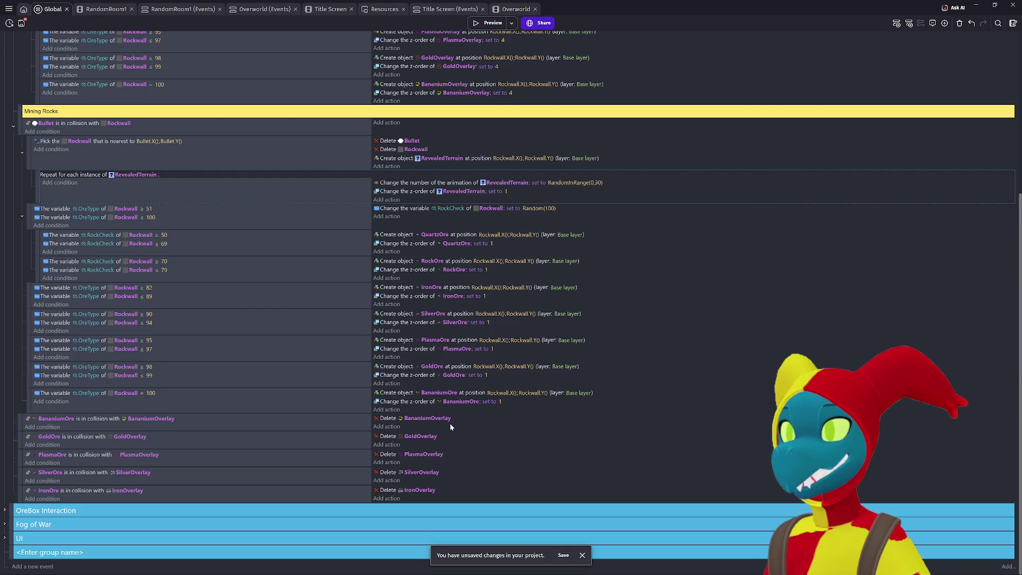
scroll(210, 447, "up", 6)
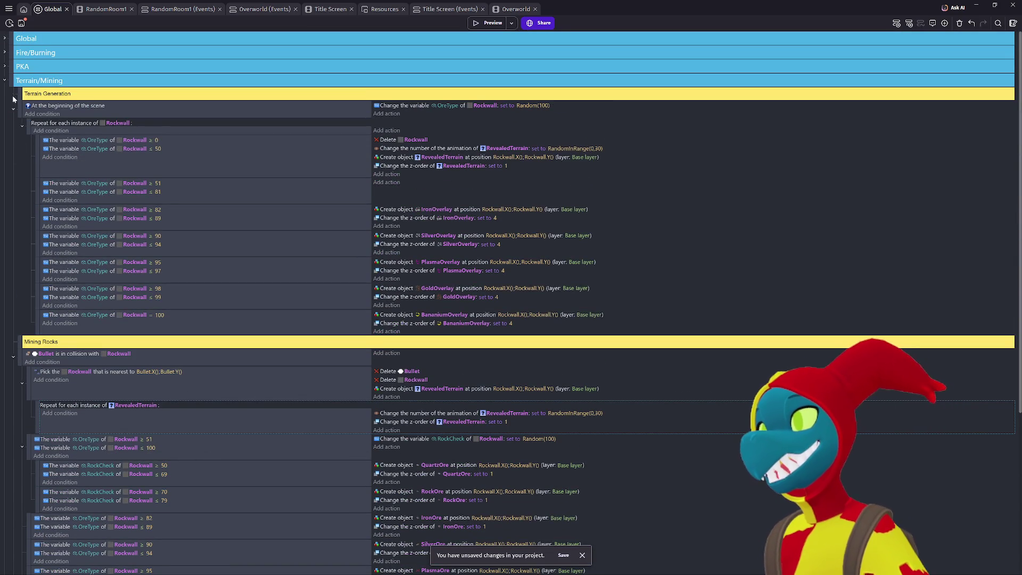
left_click(4, 82)
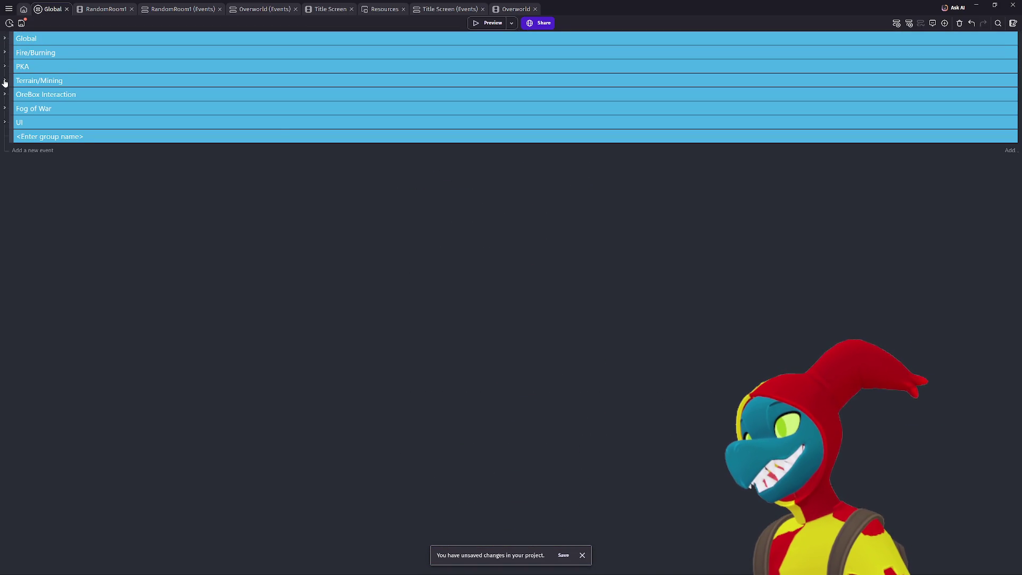
left_click(4, 81)
left_click(5, 66)
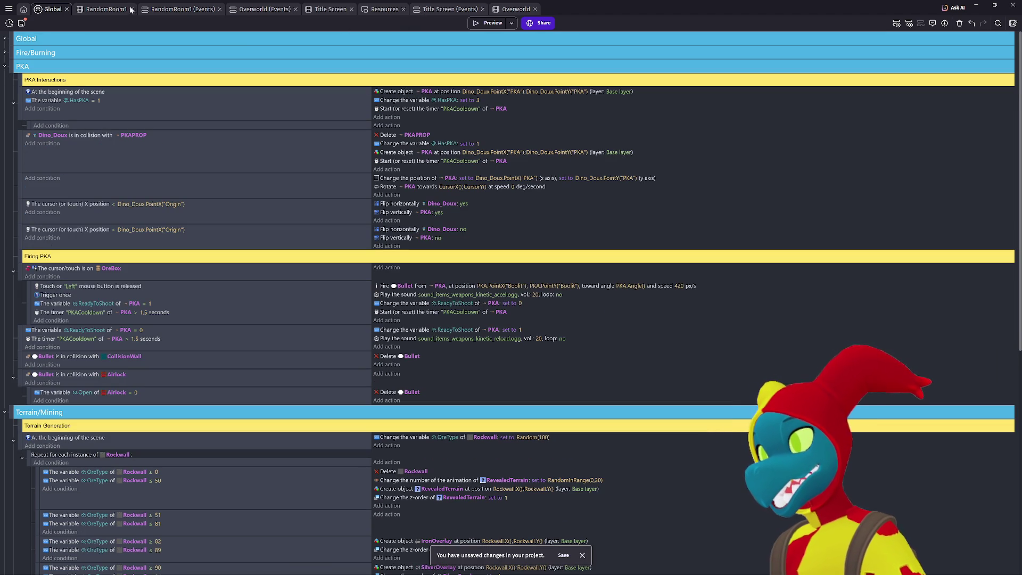
left_click(107, 9)
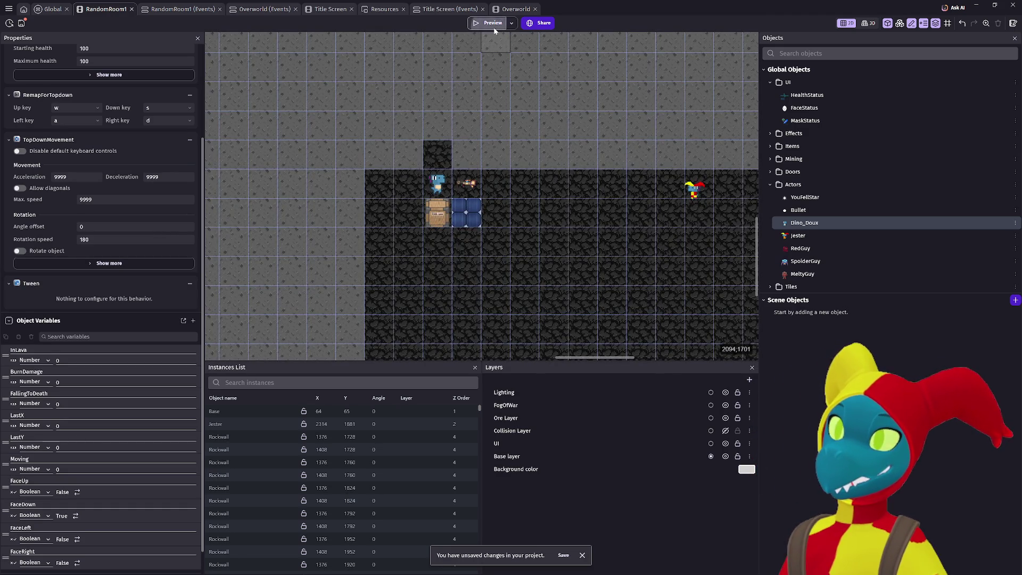
left_click(493, 28)
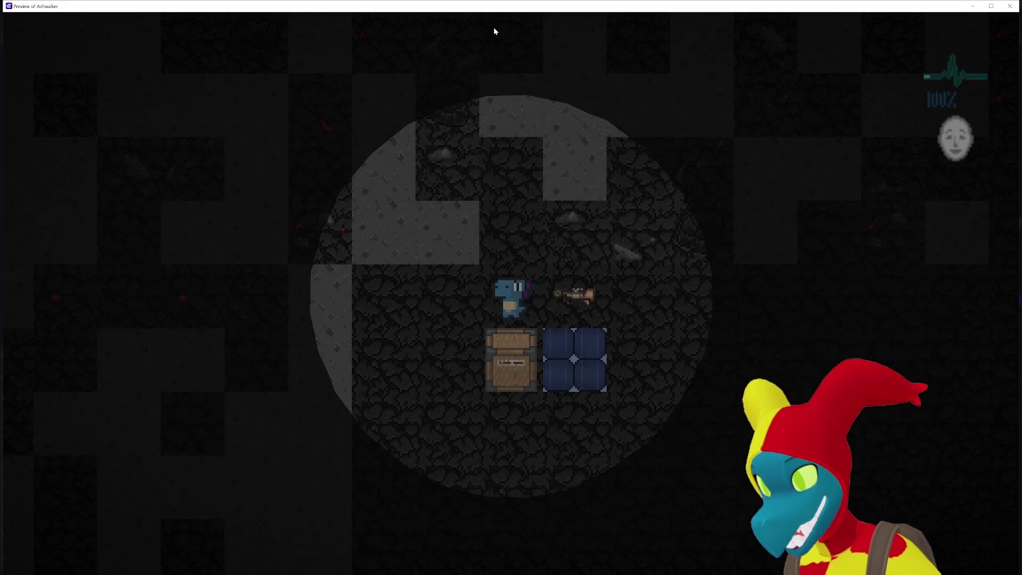
Step: Walk the player around the cave past the chests and toward the jester
key("a")
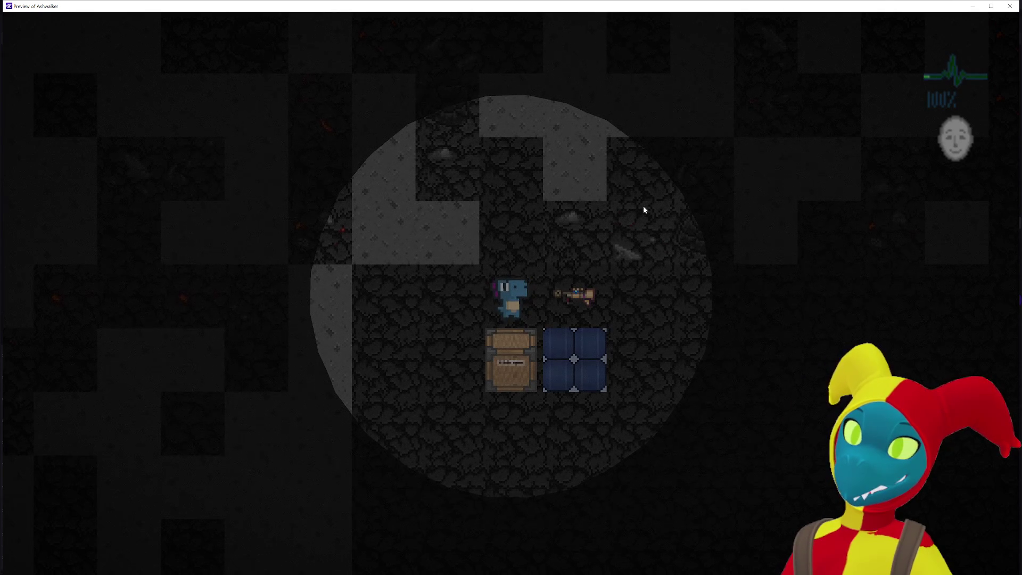
key("d")
key("d")
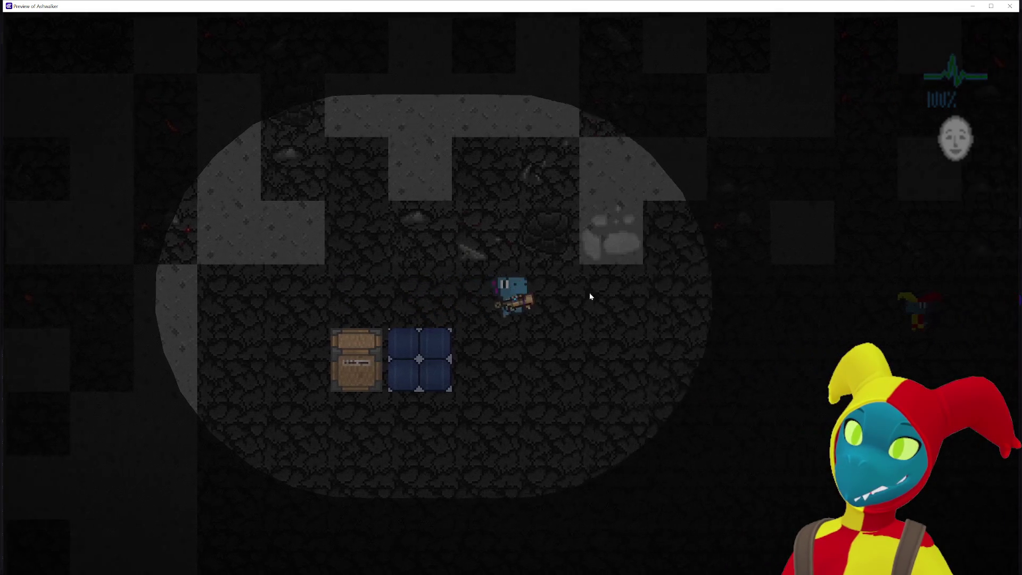
key("w")
key("a")
key("a")
key("w")
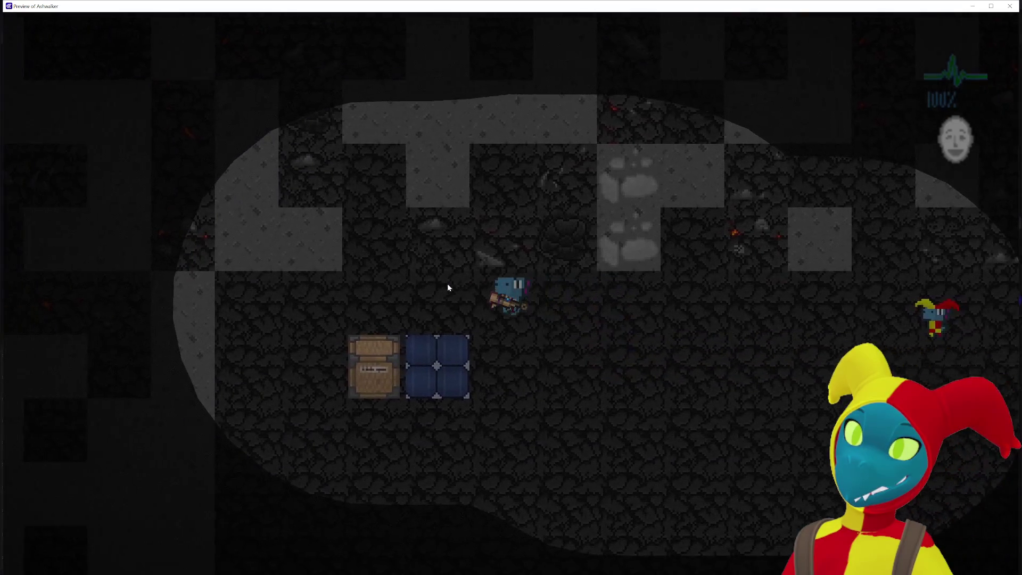
key("s")
key("d")
key("w")
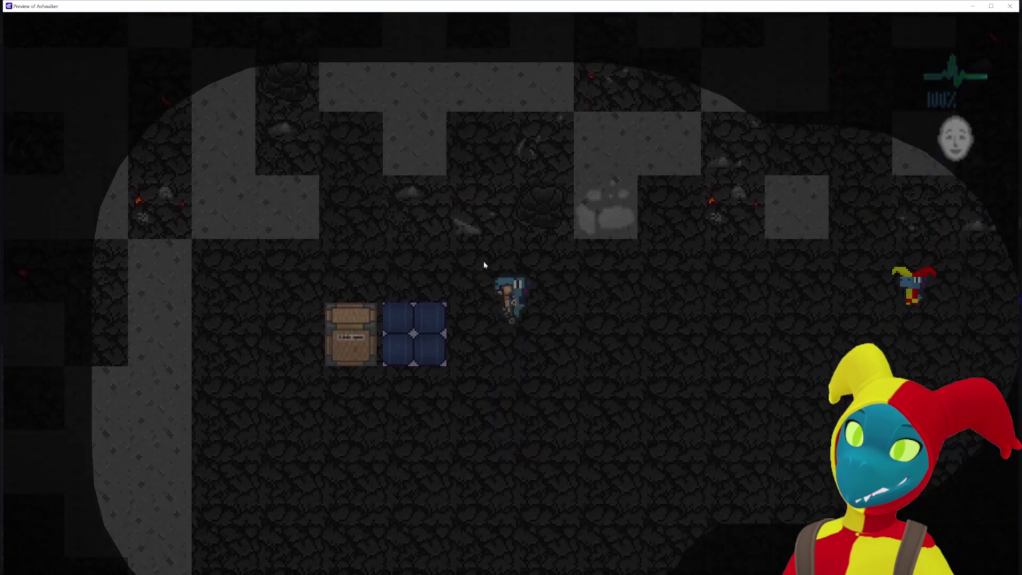
key("a")
key("a")
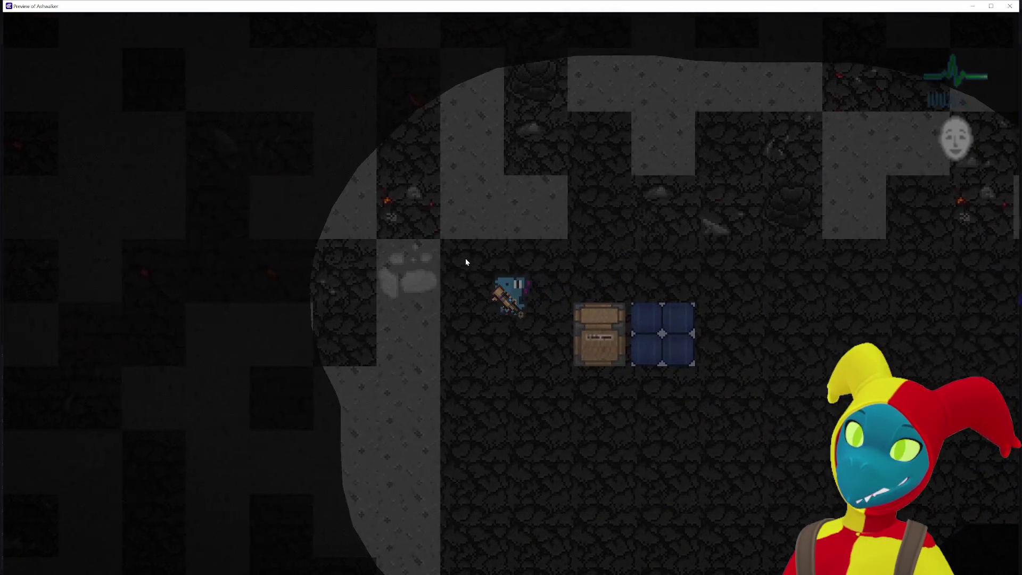
key("d")
key("d")
key("w")
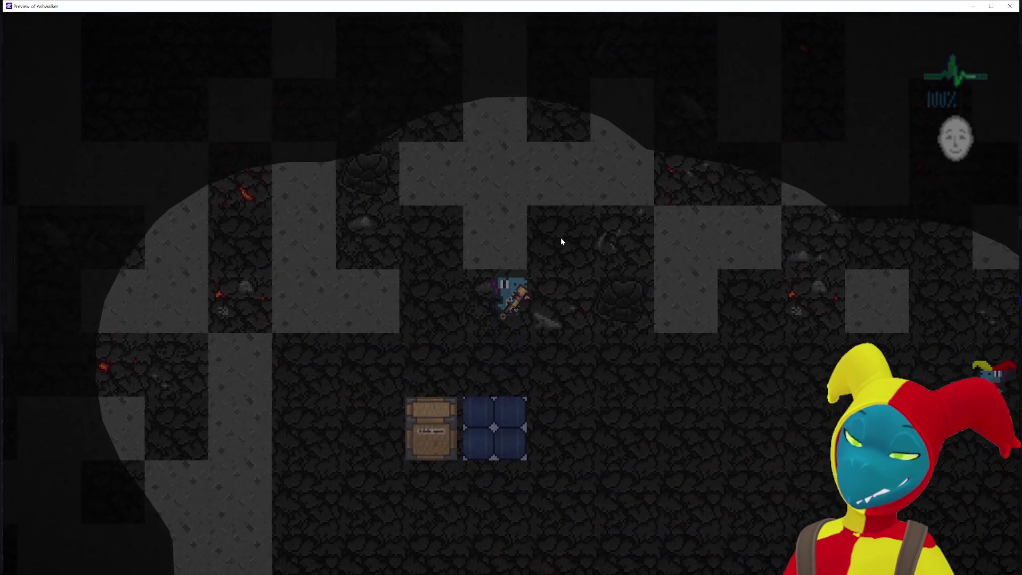
key("s")
key("w")
key("d")
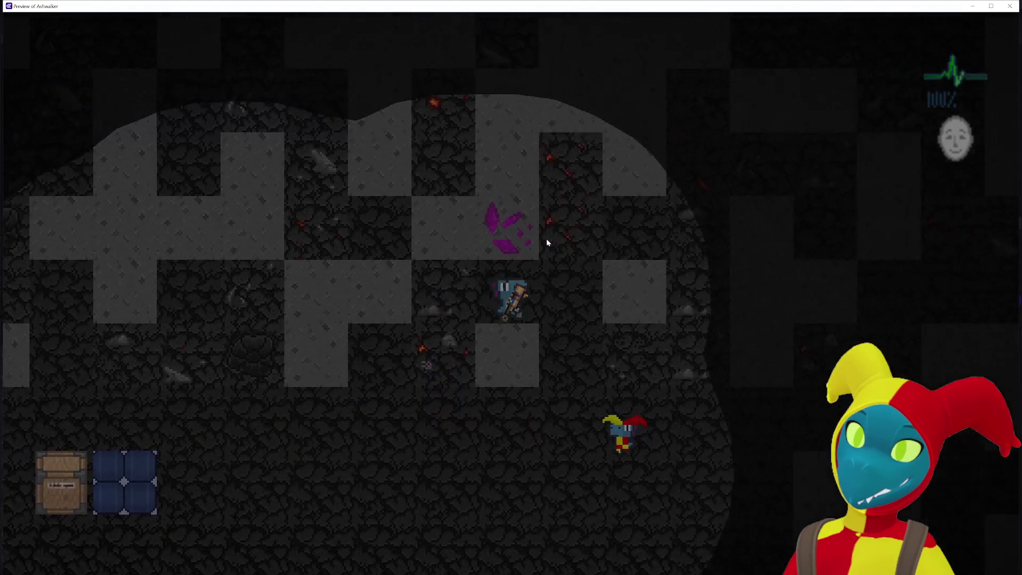
key("s")
key("a")
key("a")
key("w")
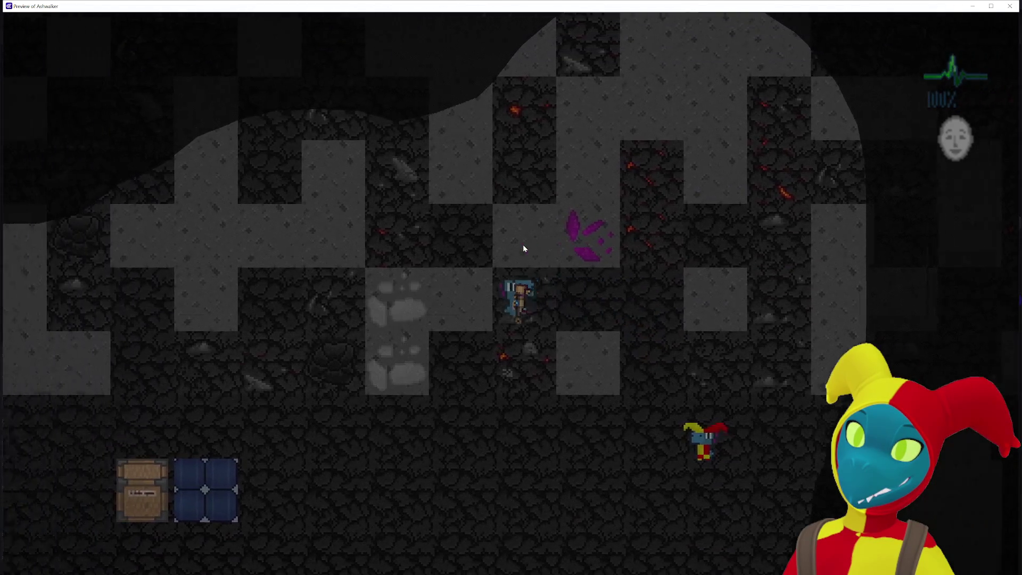
key("s")
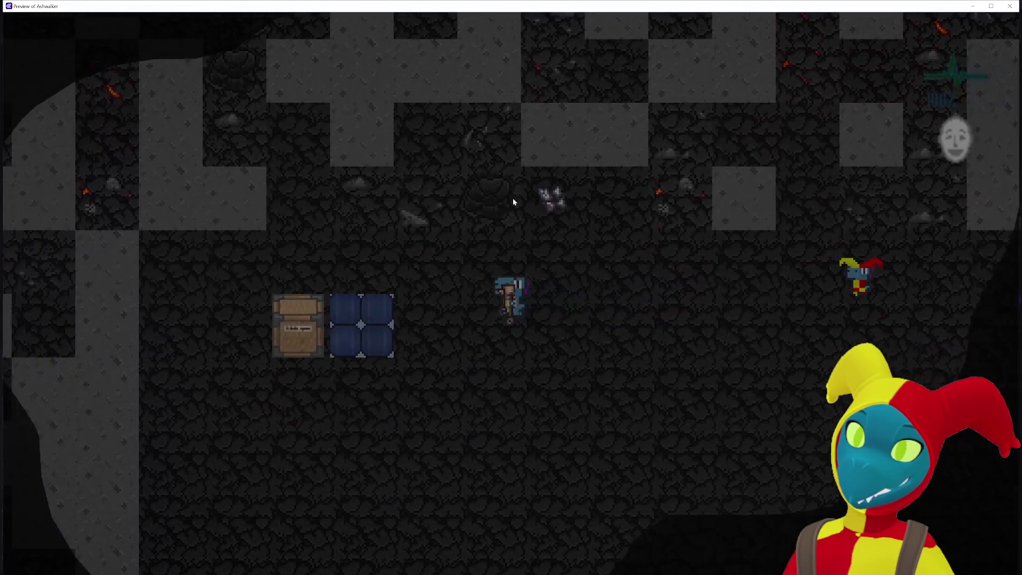
key("w")
Step: Shoot rock walls and mine copper ore tiles while moving up the cave
left_click(557, 228)
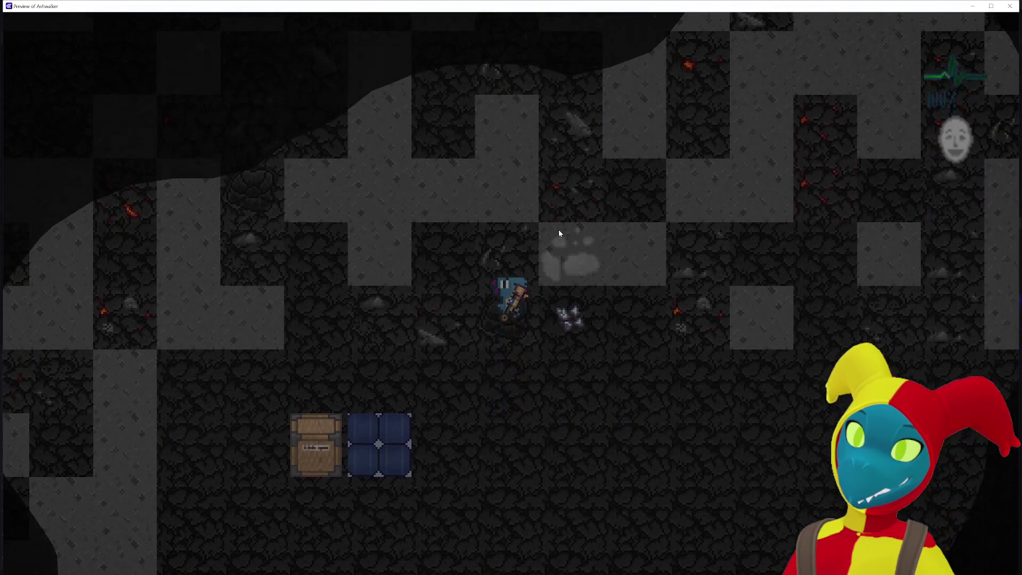
key("s")
key("w")
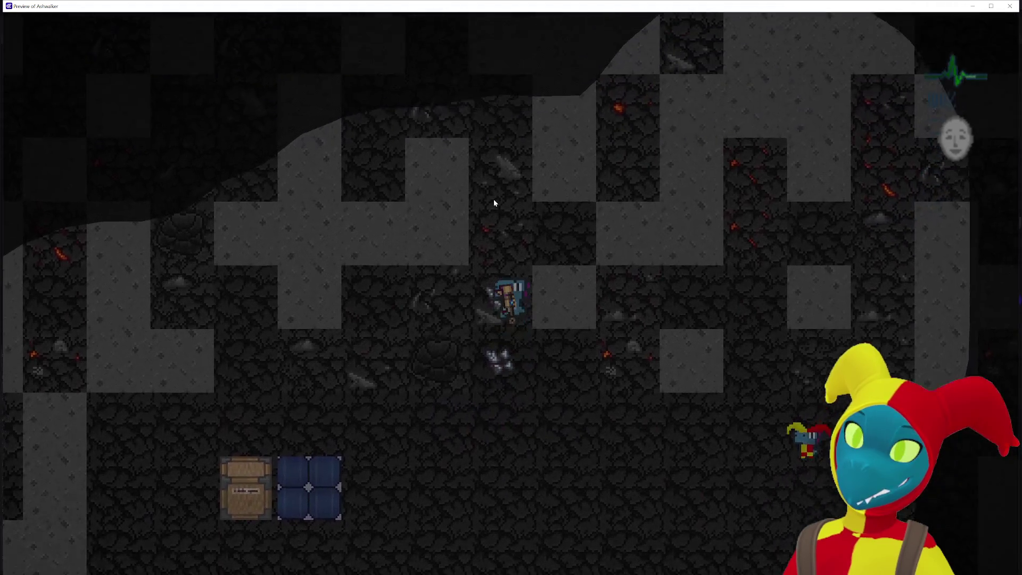
left_click(491, 206)
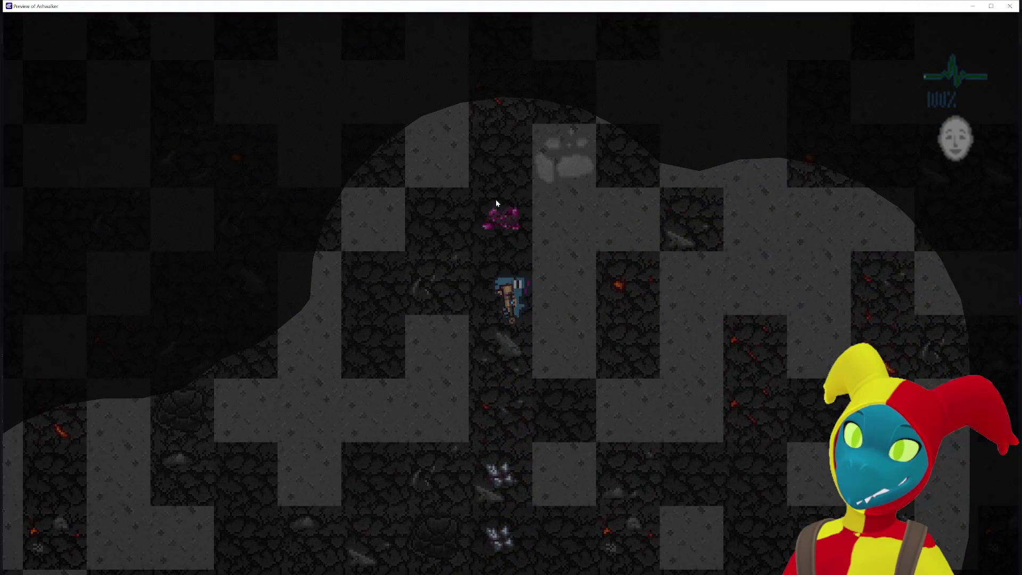
key("w")
key("w")
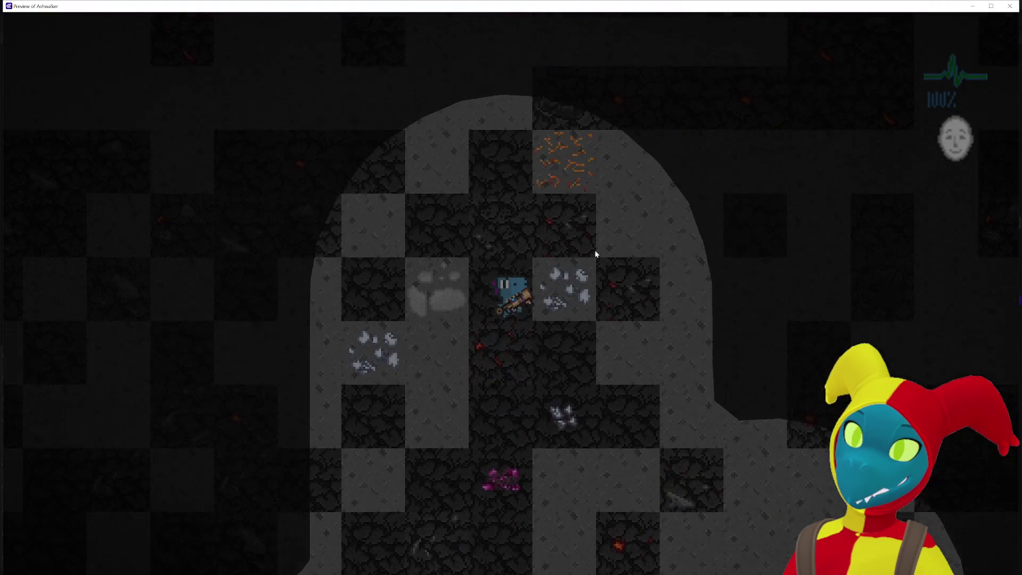
key("s")
key("w")
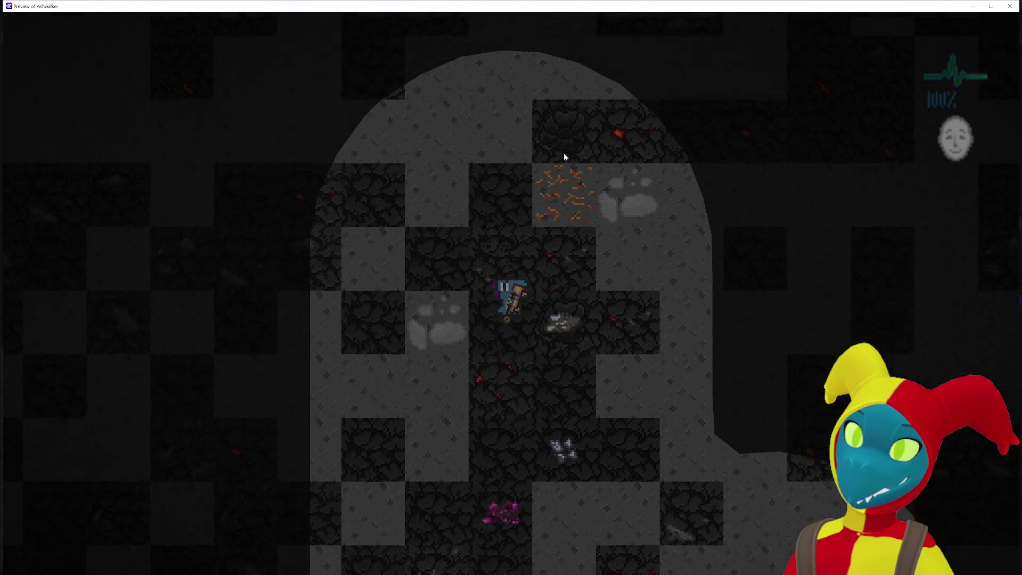
left_click(576, 181)
key("w")
key("d")
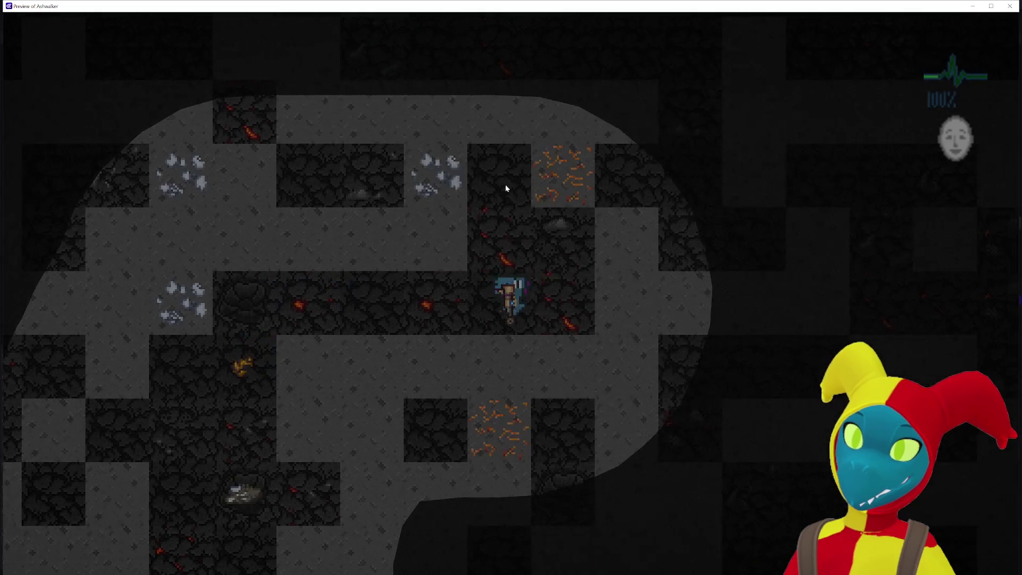
left_click(584, 231)
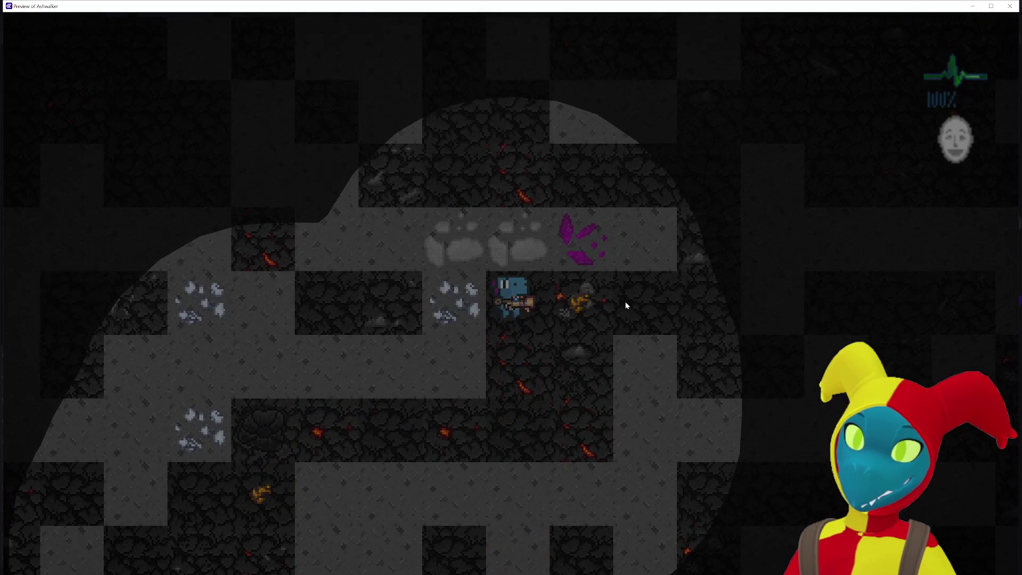
key("d")
key("w")
key("w")
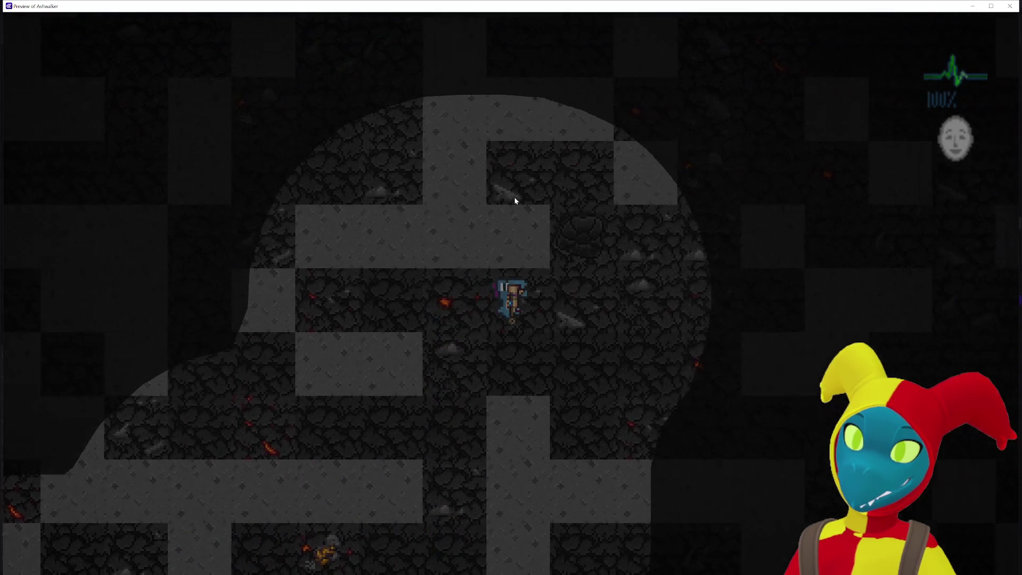
key("d")
left_click(514, 201)
key("w")
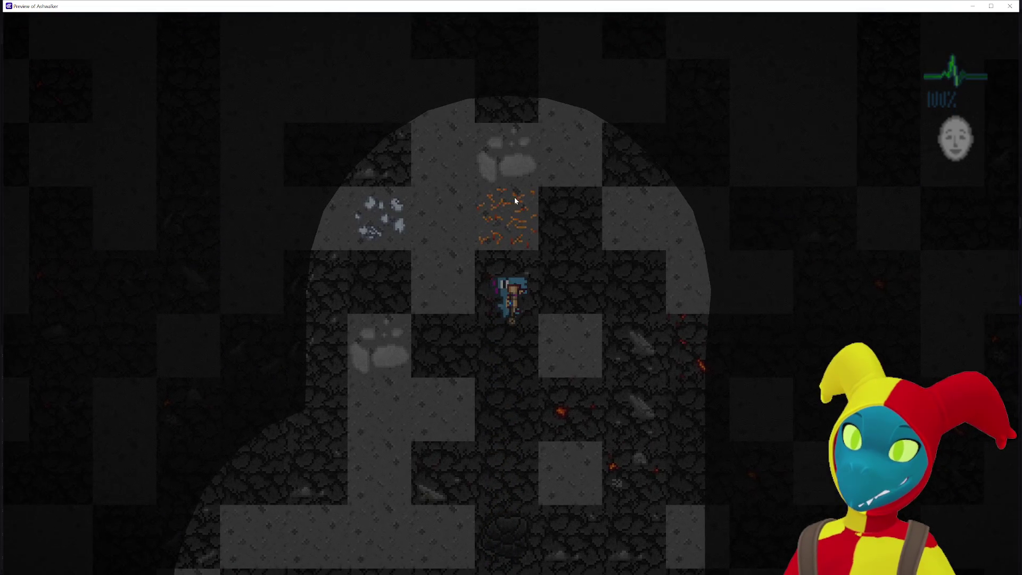
left_click(515, 200)
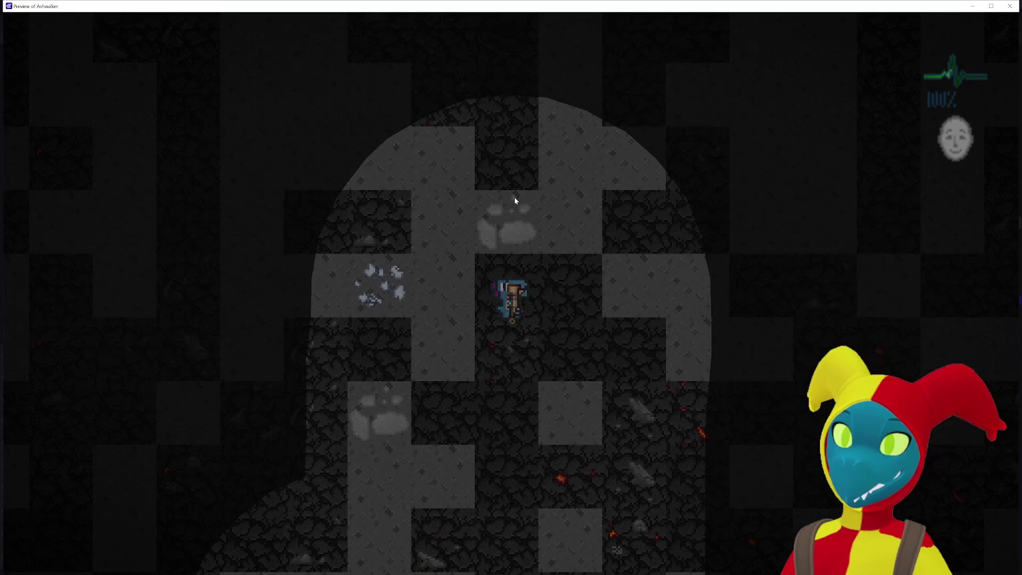
key("w")
key("w")
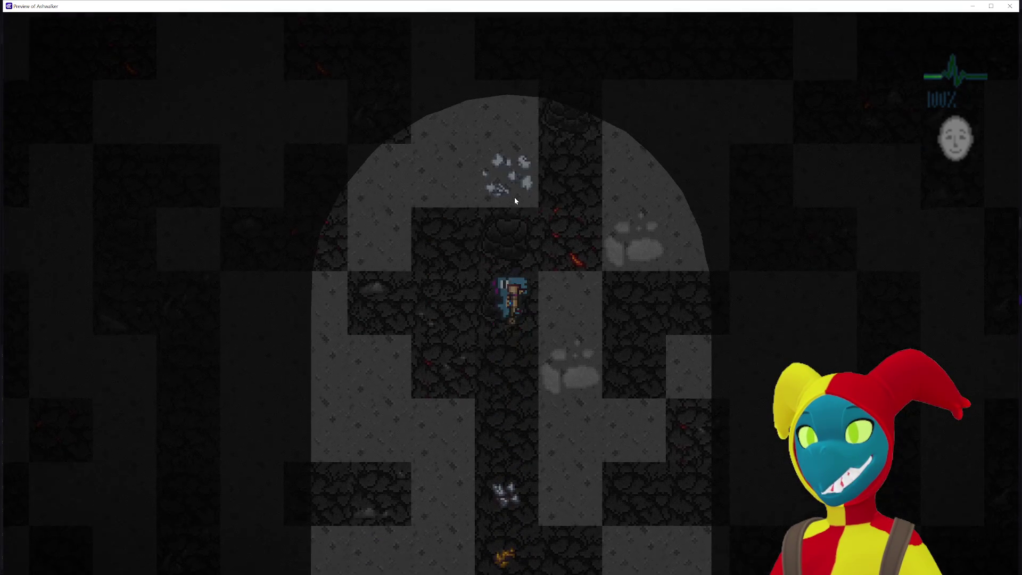
key("w")
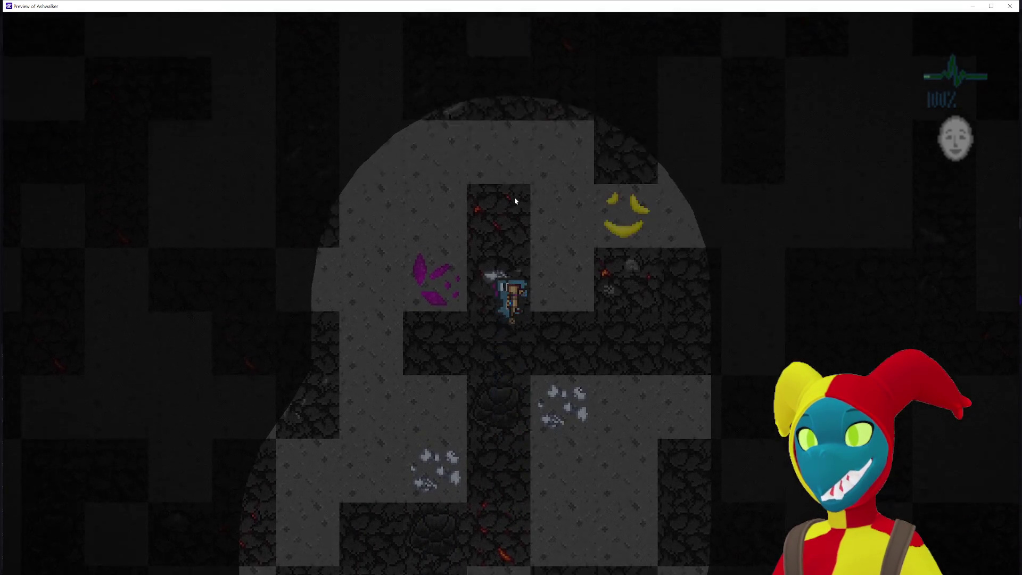
key("w")
key("w")
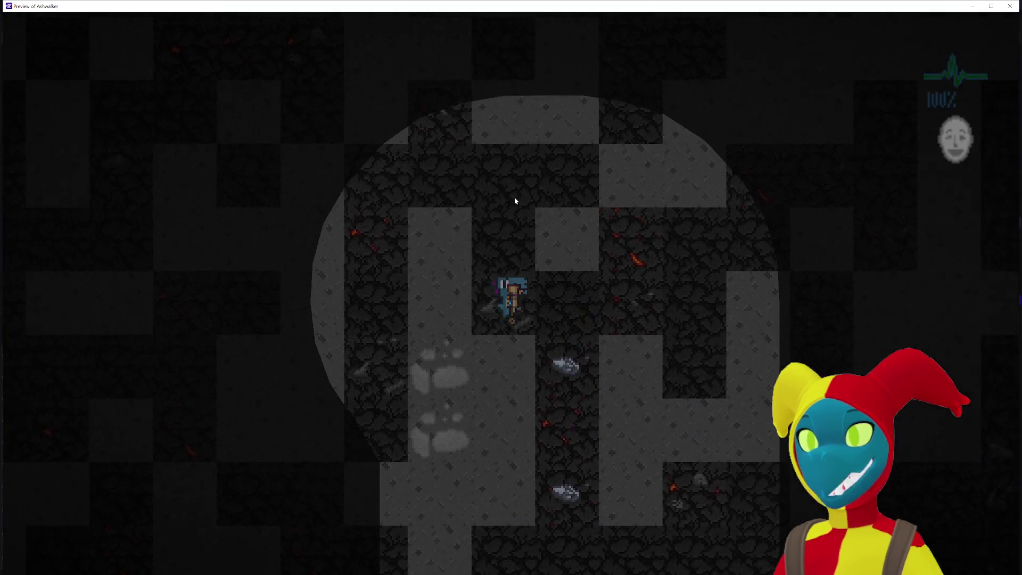
key("w")
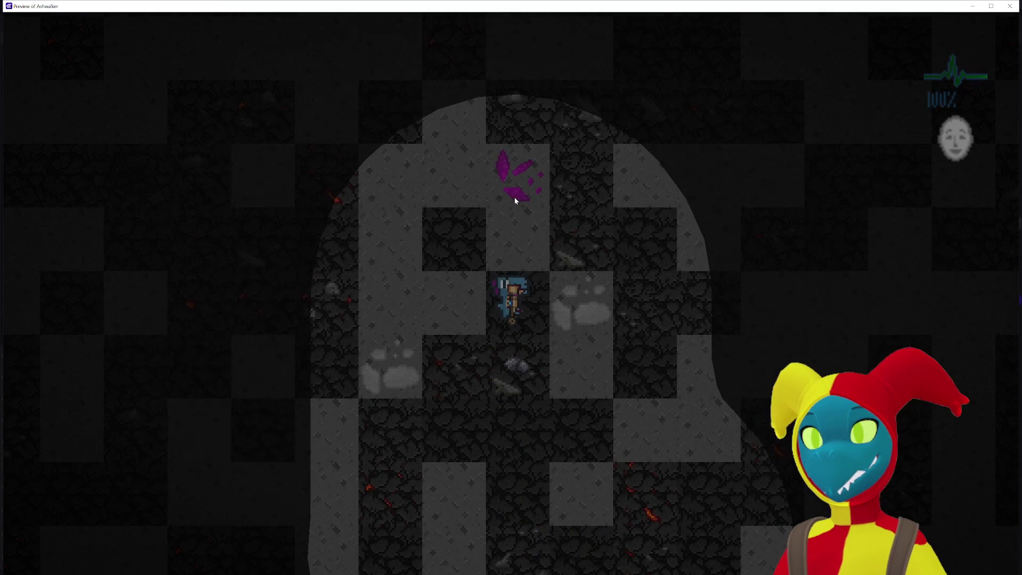
key("w")
key("d")
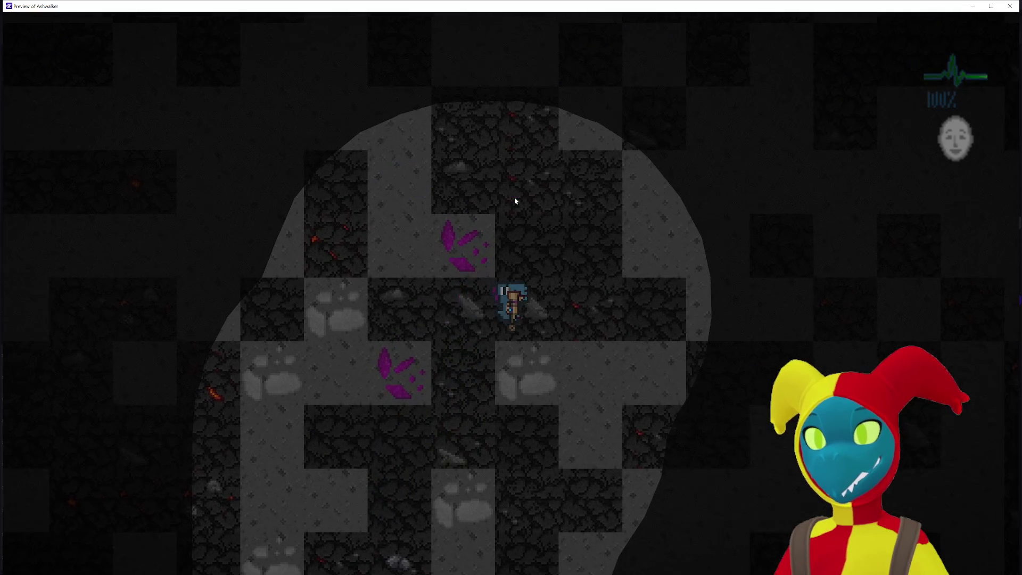
key("w")
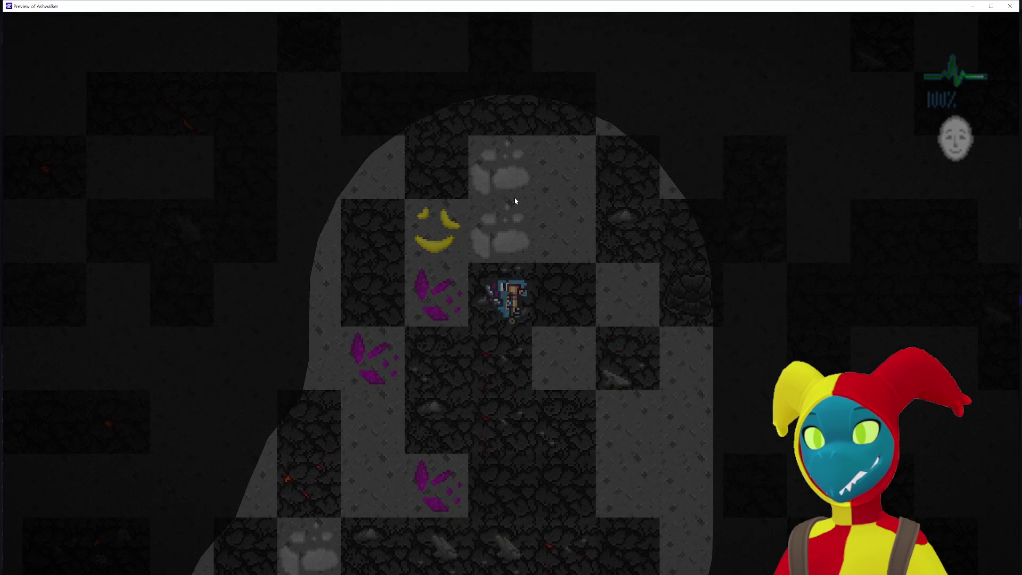
key("w")
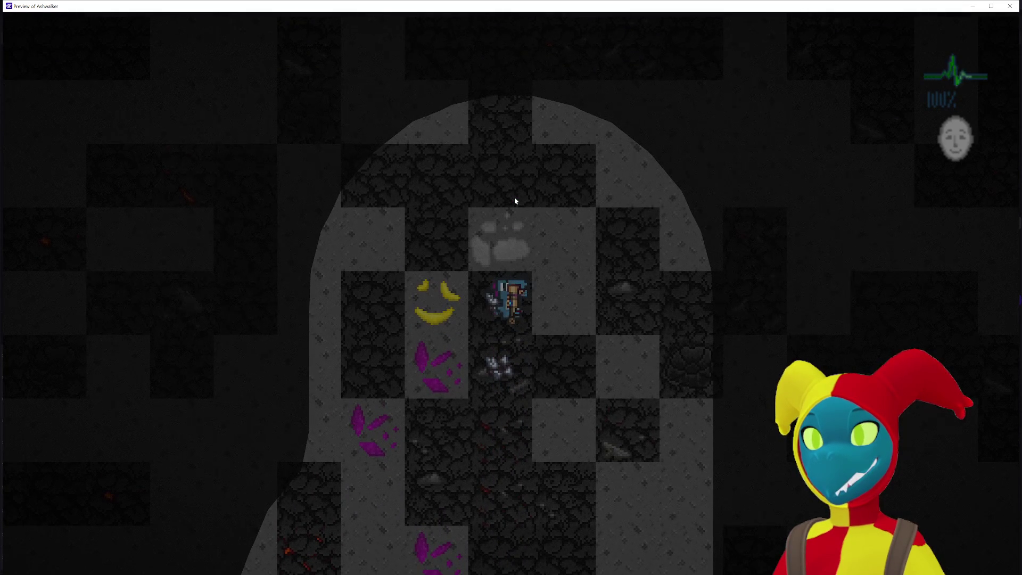
key("w")
key("w")
key("w")
key("w")
key("w")
key("w")
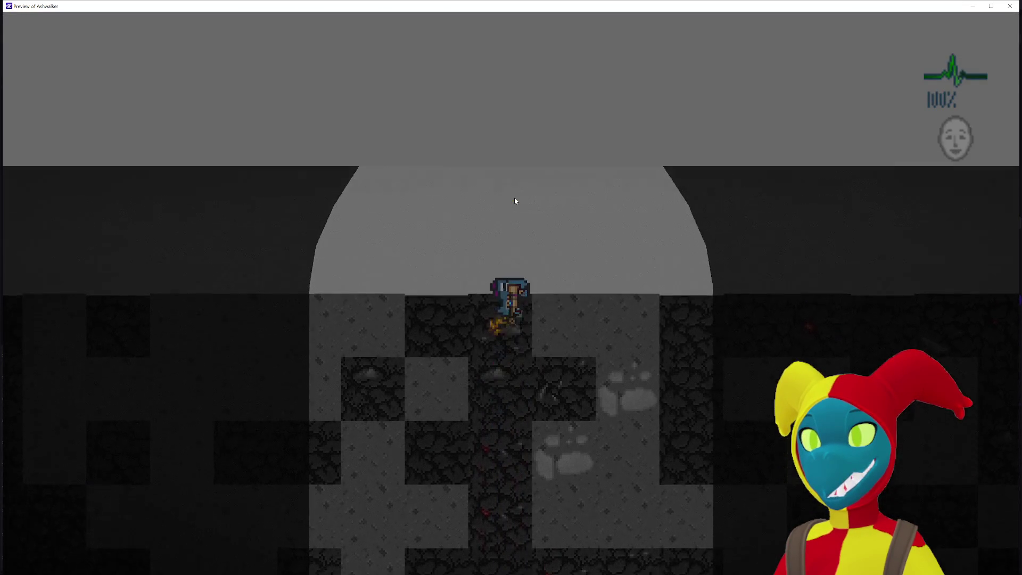
Step: Walk the miner back down and left through the cave toward the ore piles
key("s")
key("s")
key("s")
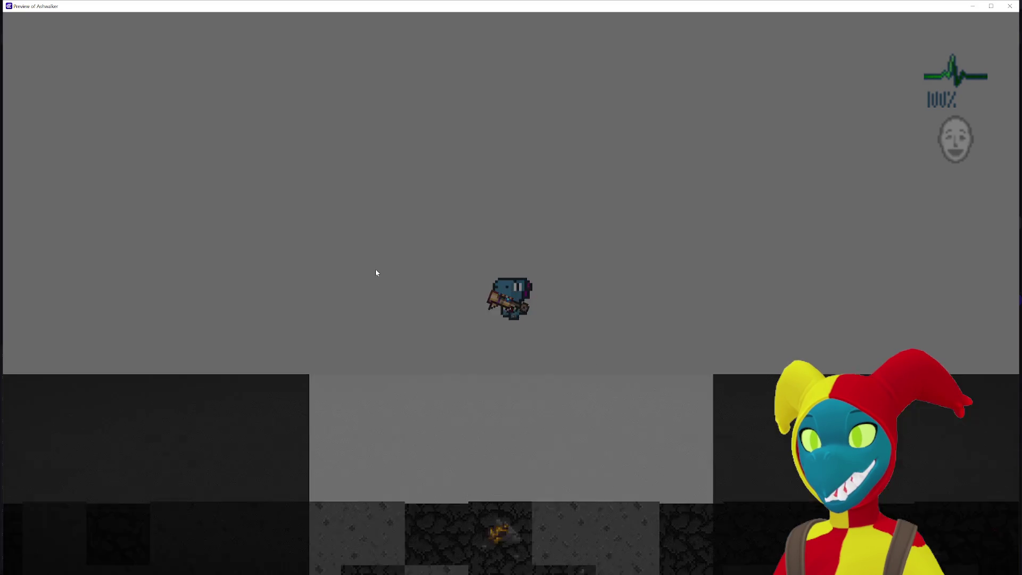
key("s")
key("s")
key("s")
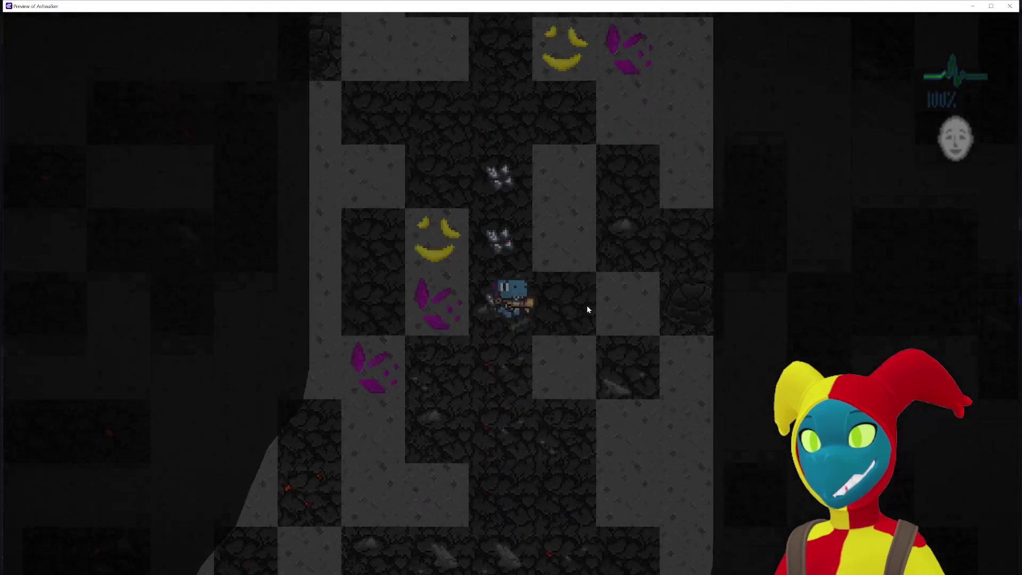
key("s")
key("s")
key("s")
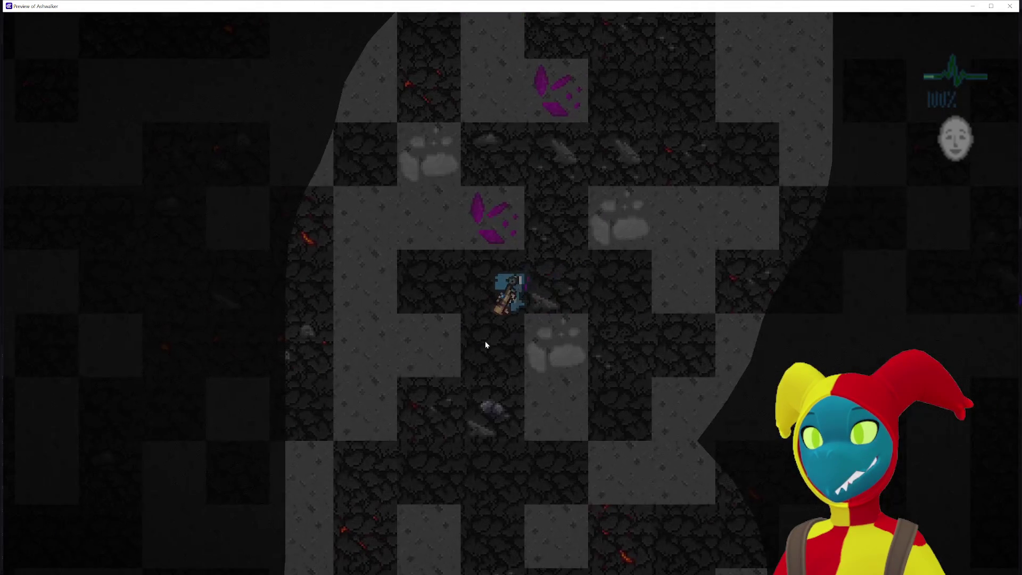
key("s")
key("s")
key("s")
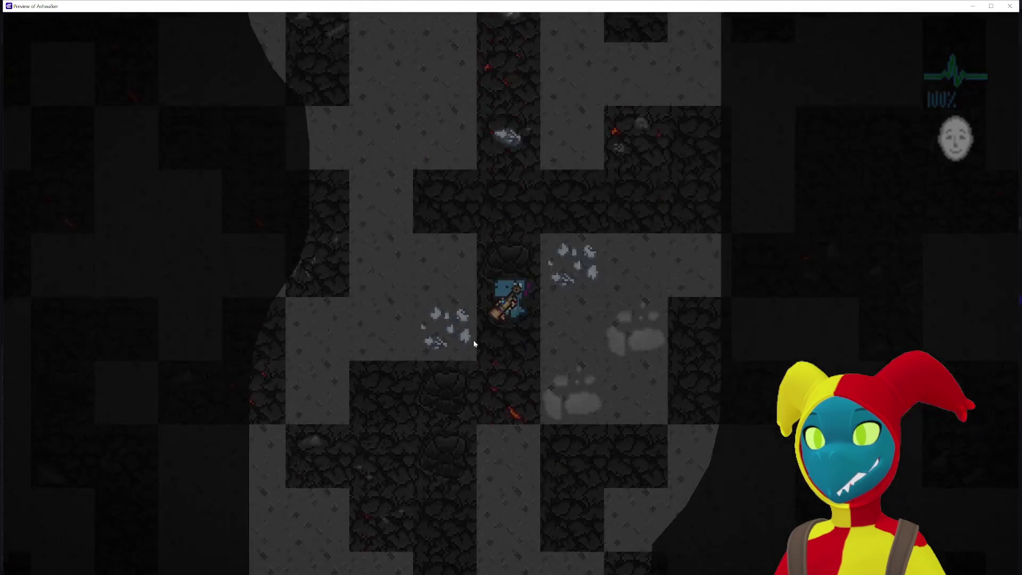
key("s")
key("s")
key("s")
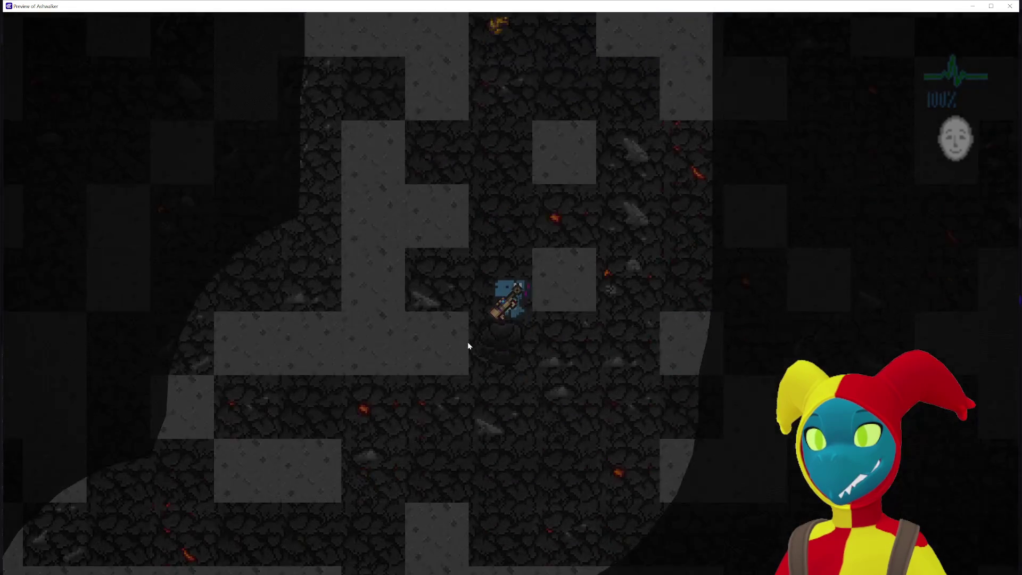
key("s")
key("s")
key("s")
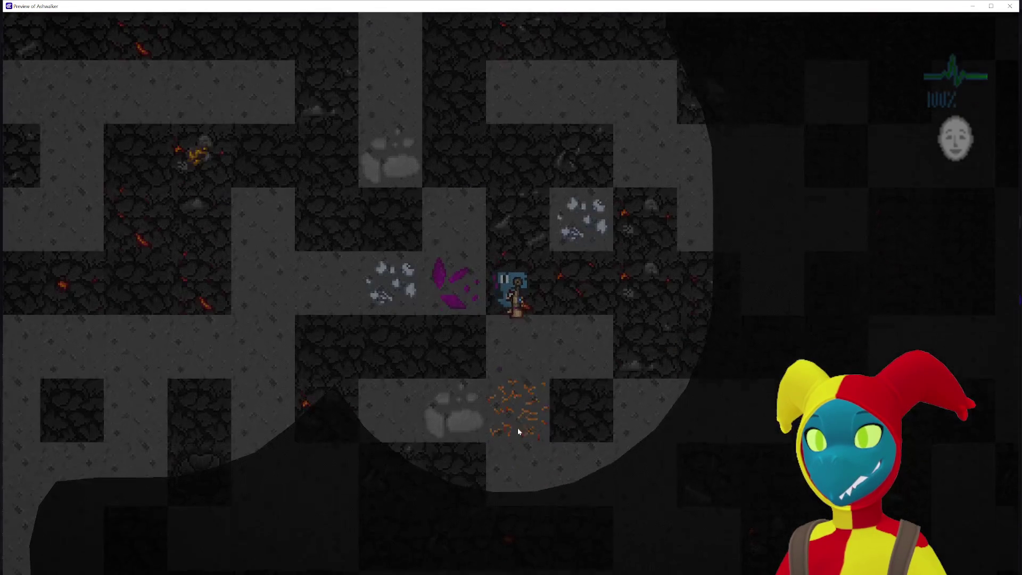
key("s")
key("s")
key("s")
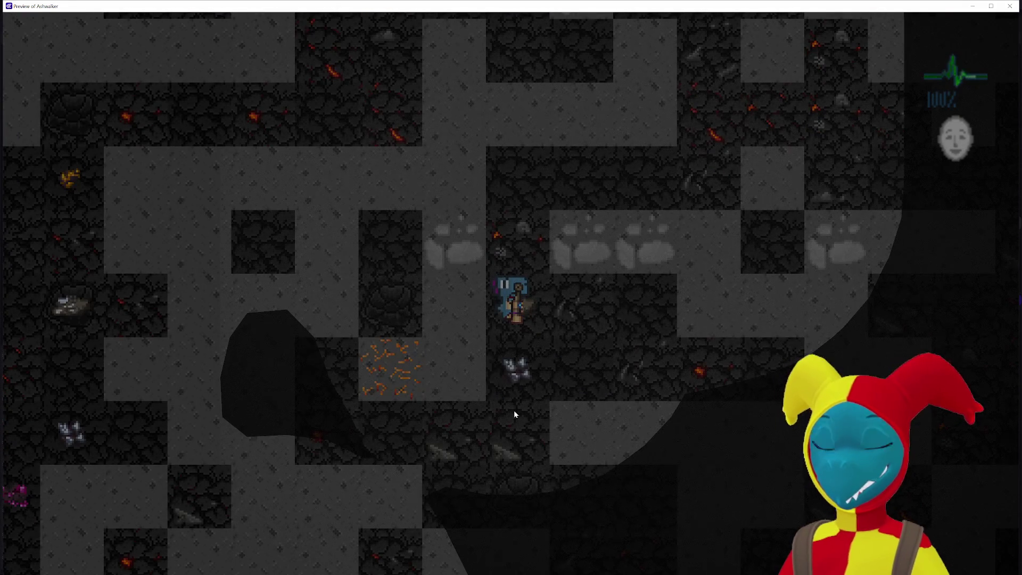
key("s")
key("s")
key("s")
key("a")
key("s")
key("s")
key("s")
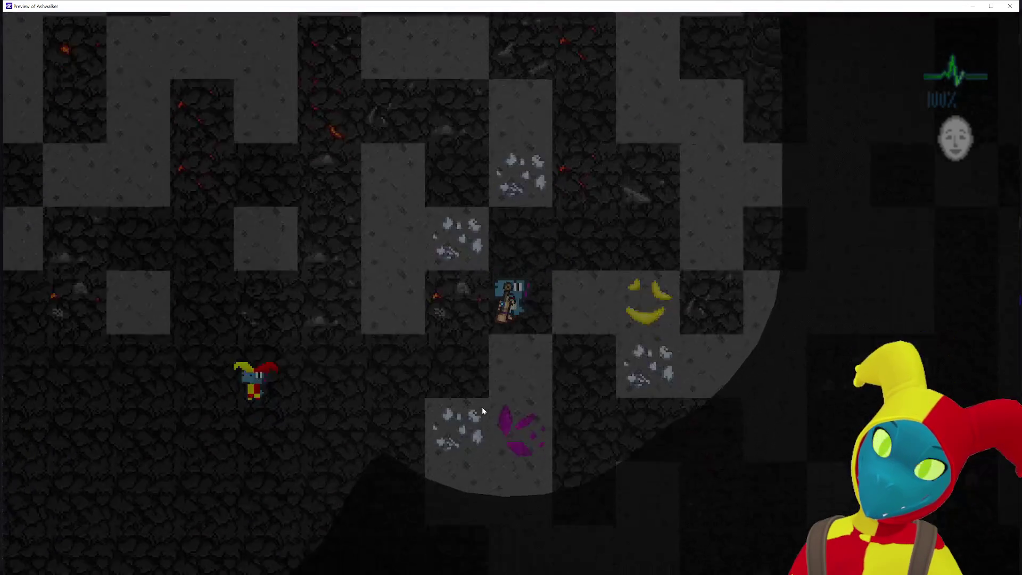
key("a")
key("a")
key("a")
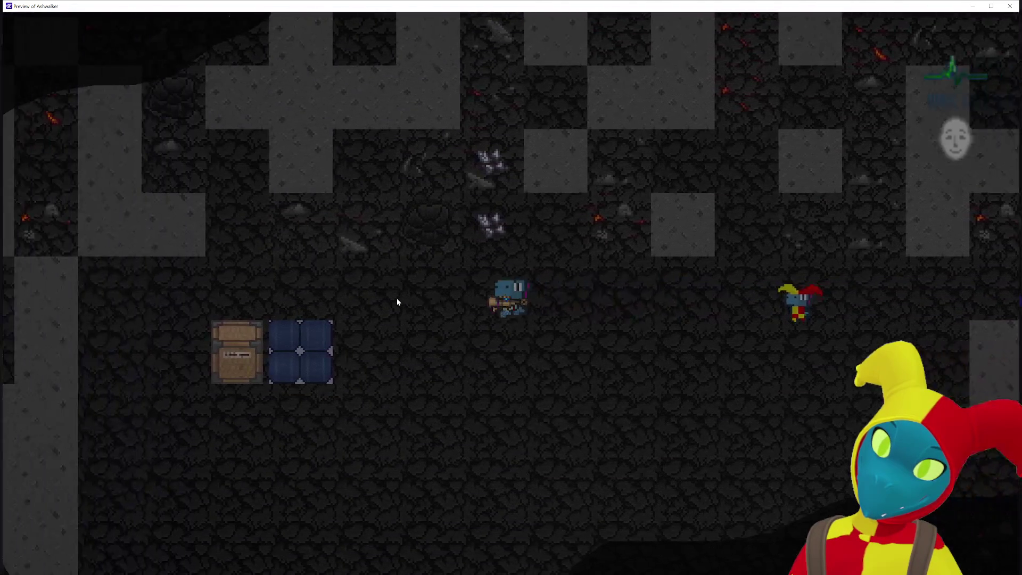
key("d")
key("d")
key("d")
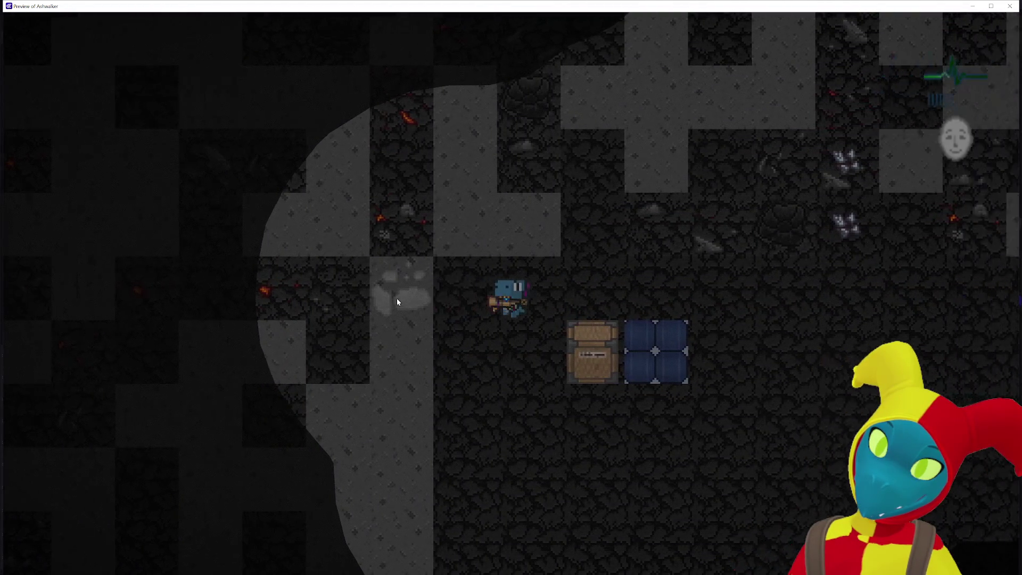
key("d")
key("d")
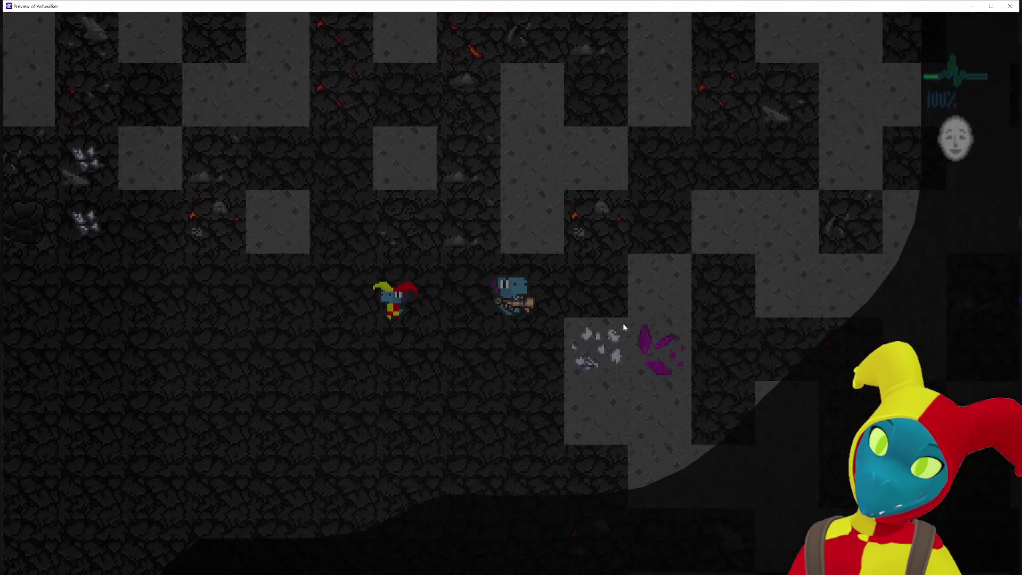
key("s")
key("s")
key("s")
key("s")
key("s")
key("s")
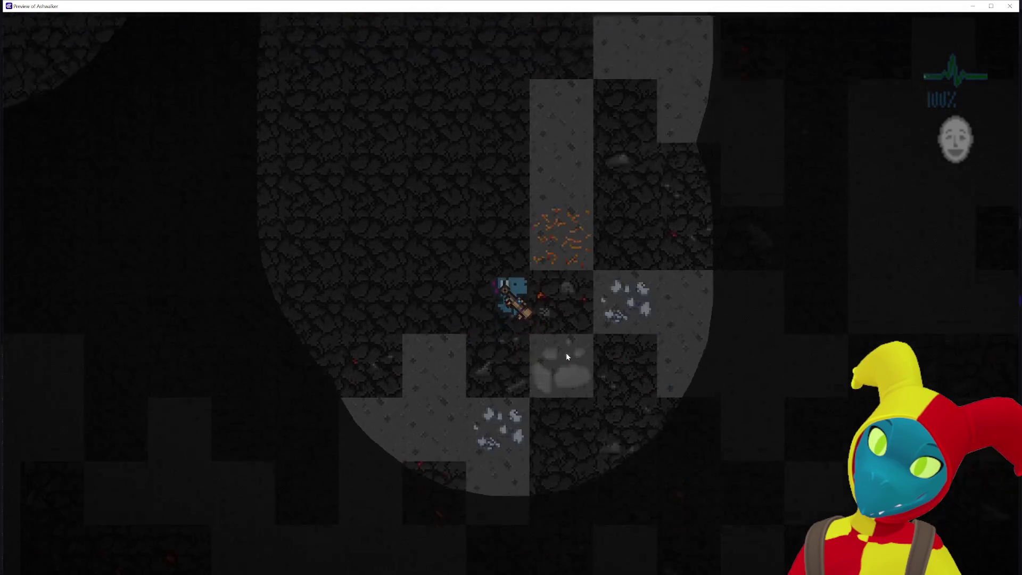
key("a")
key("a")
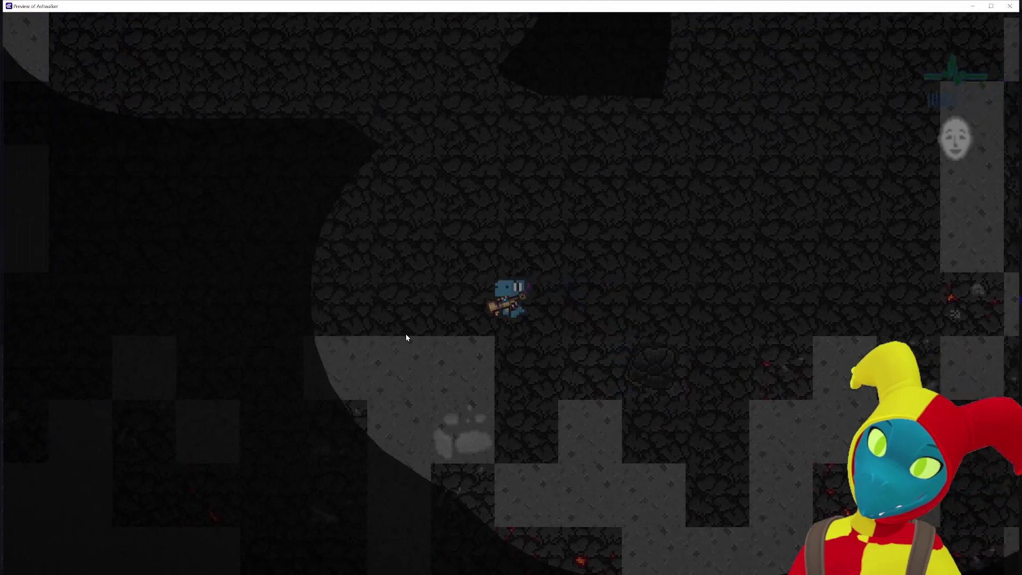
key("w")
key("w")
key("w")
key("w")
key("w")
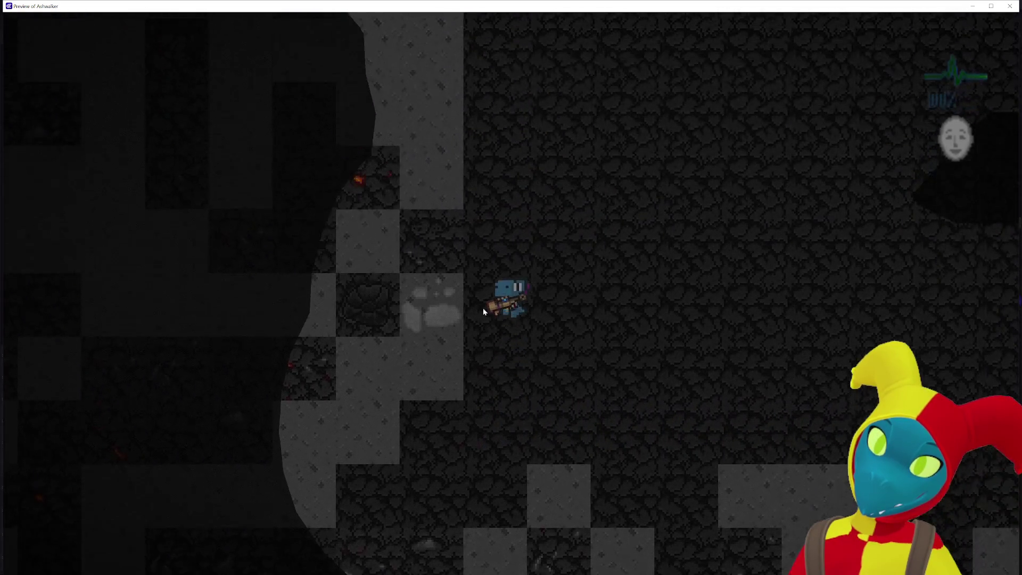
key("d")
key("d")
key("d")
key("w")
key("w")
key("w")
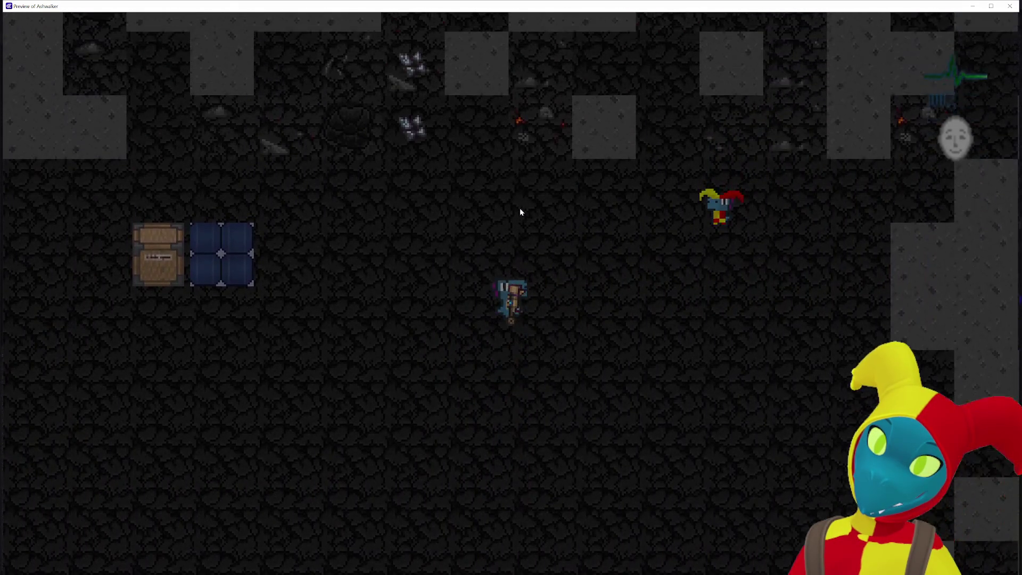
key("a")
key("a")
key("a")
key("w")
key("w")
key("w")
key("a")
key("a")
key("a")
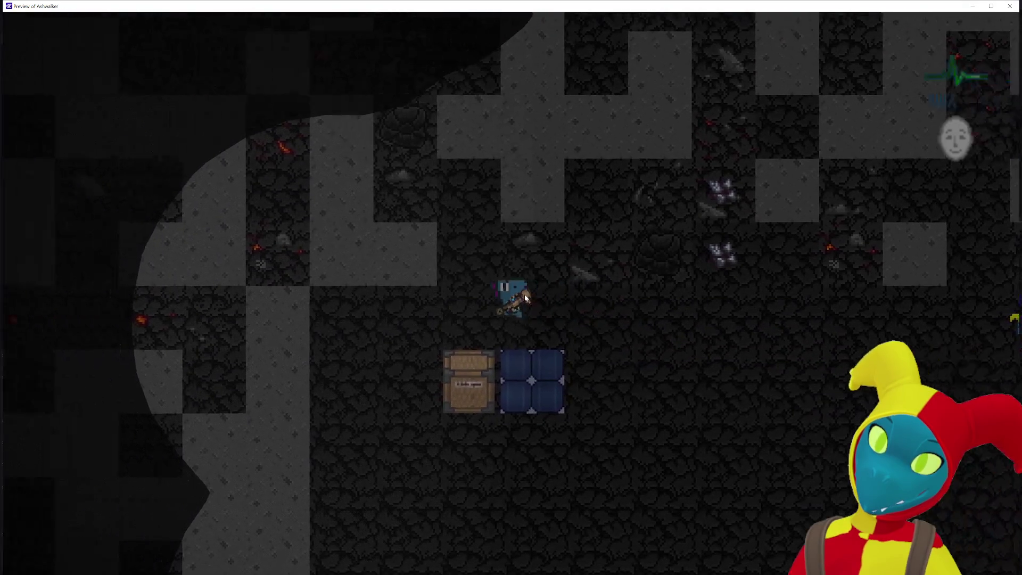
key("w")
key("w")
key("w")
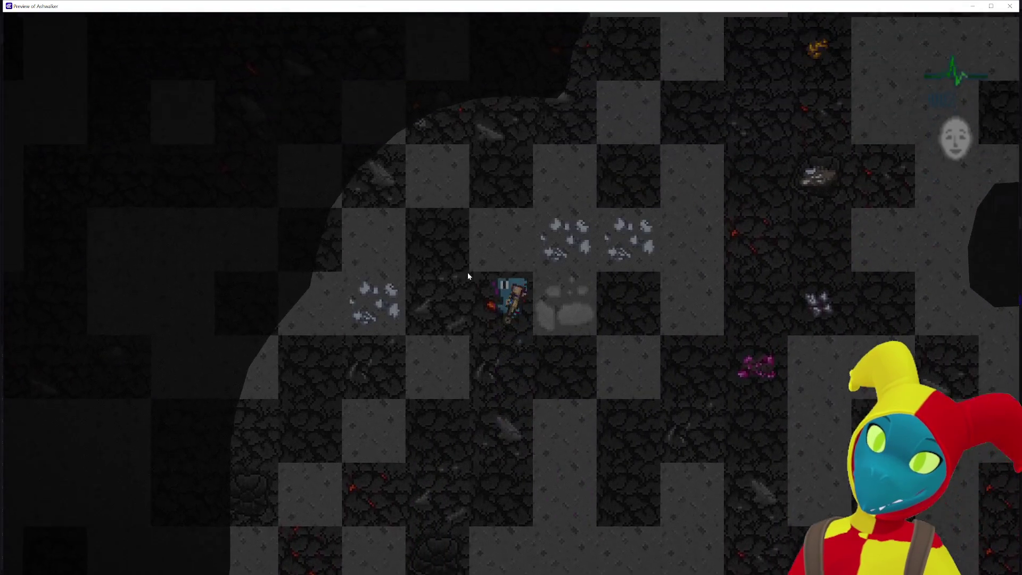
key("a")
key("a")
key("a")
key("s")
key("s")
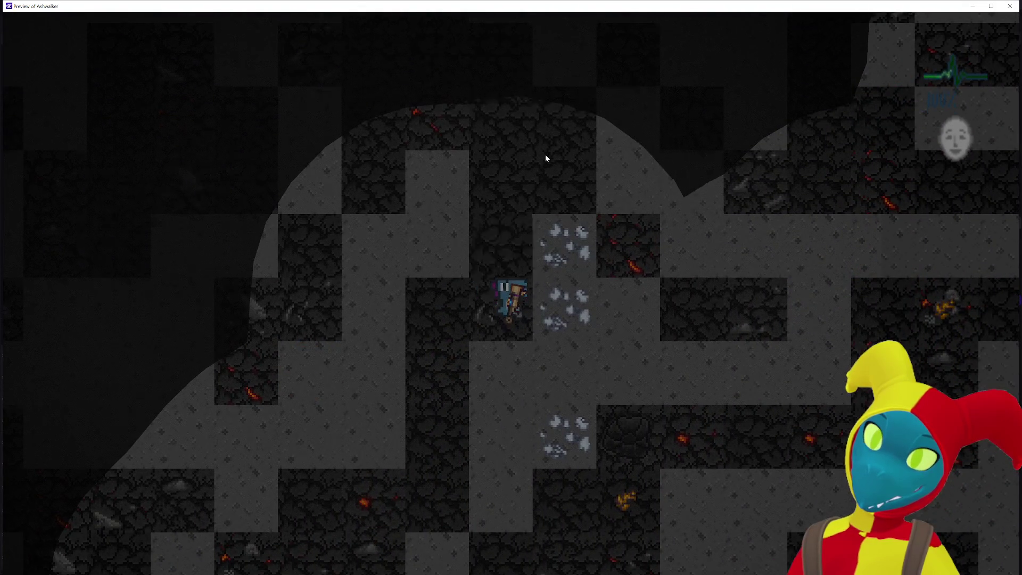
Step: Roam around the boulder and banana testing wall collisions, then close the preview
key("d")
key("w")
key("d")
key("d")
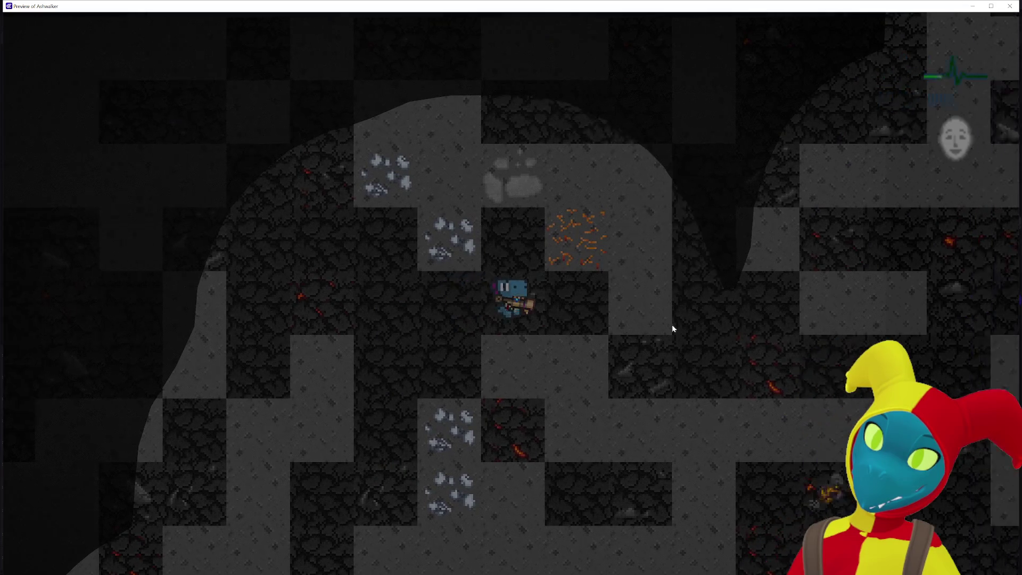
key("d")
key("d")
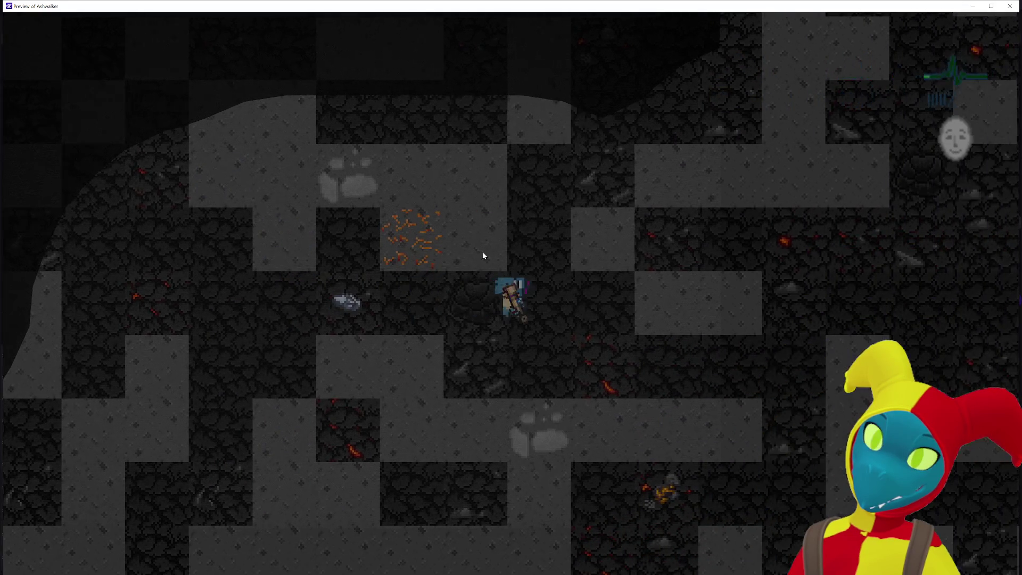
key("a")
key("w")
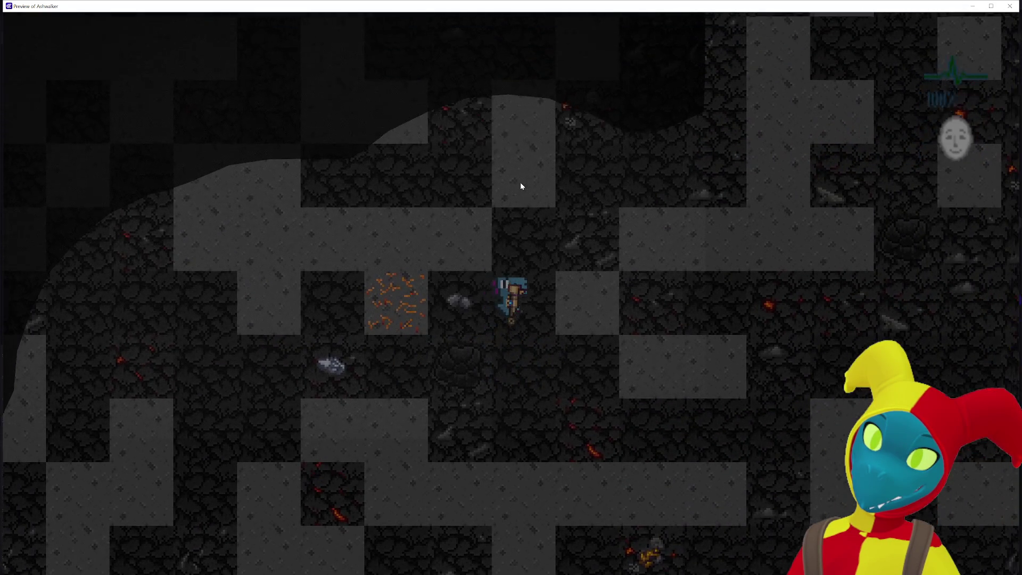
key("w")
key("s")
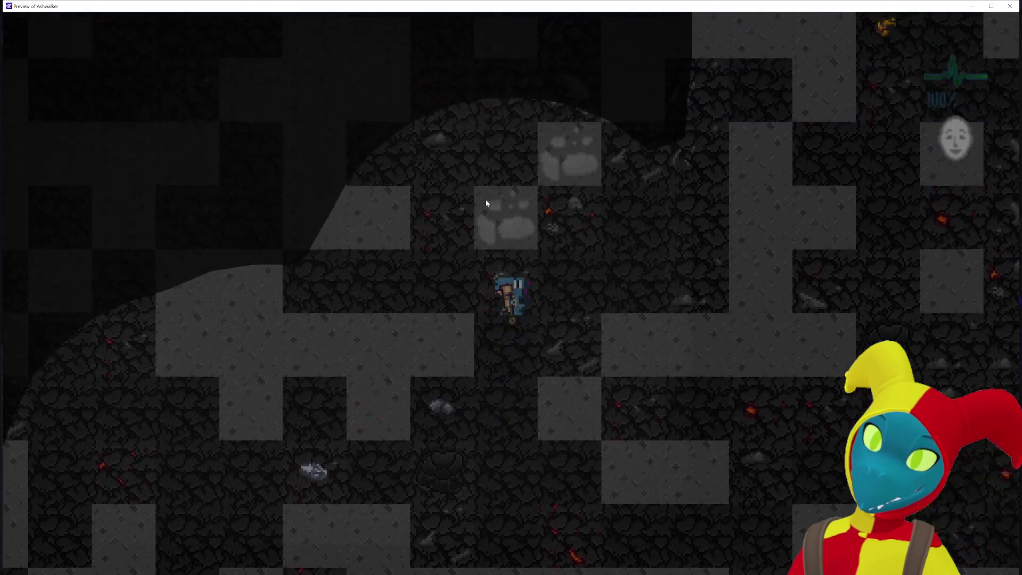
key("w")
key("w")
key("w")
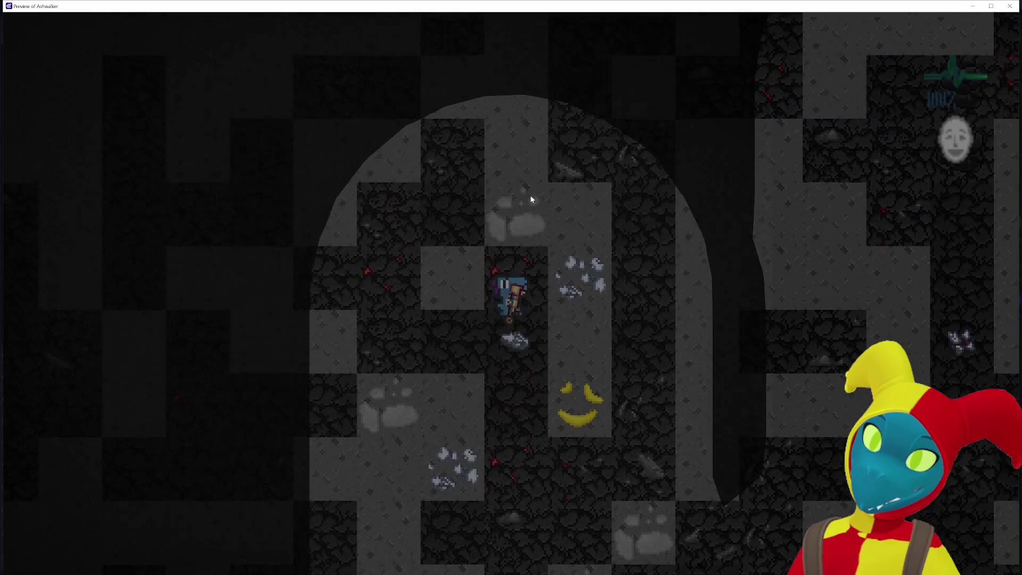
key("s")
key("d")
key("w")
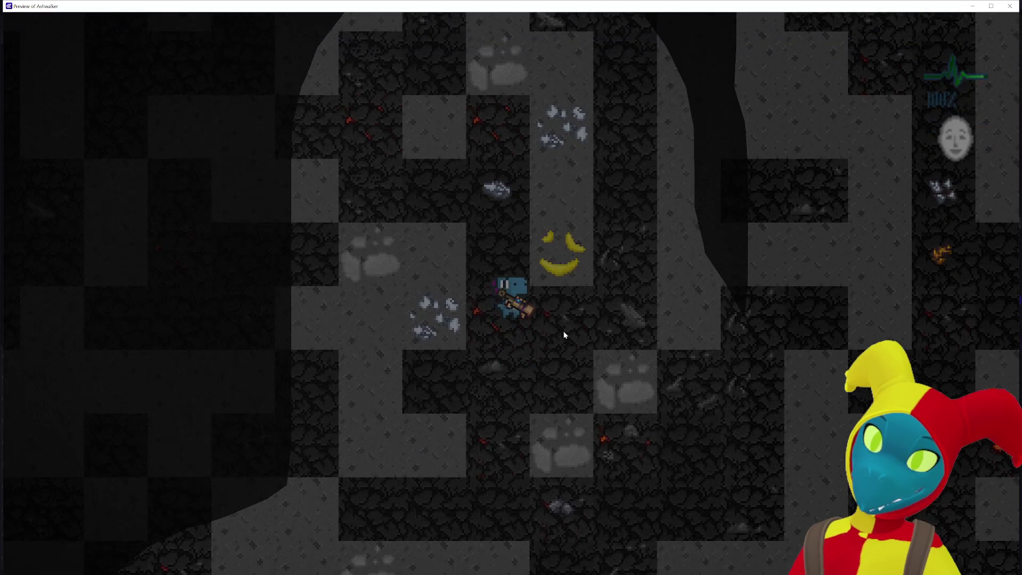
key("d")
key("d")
key("w")
key("s")
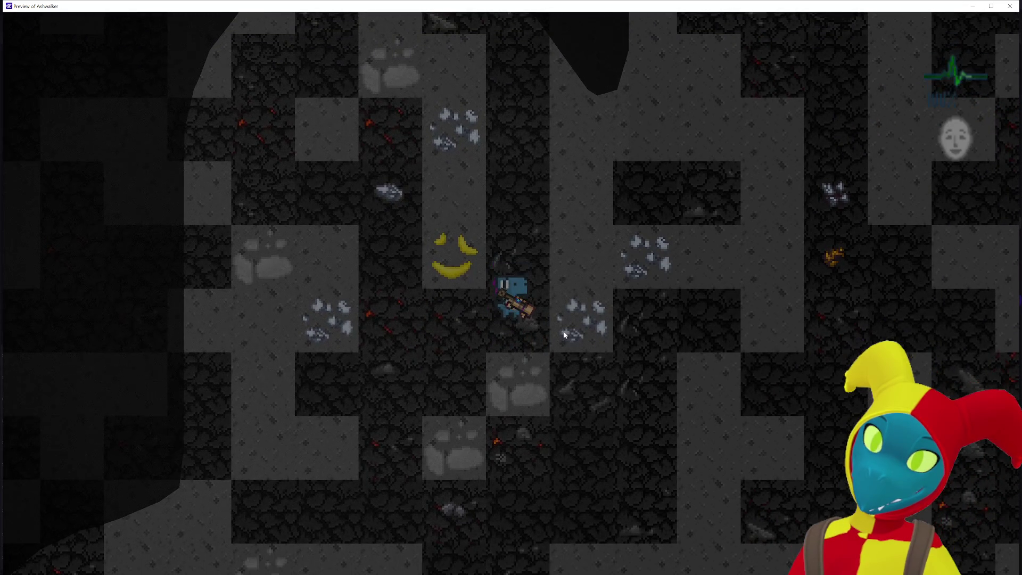
key("a")
key("a")
key("w")
key("s")
key("d")
key("w")
key("s")
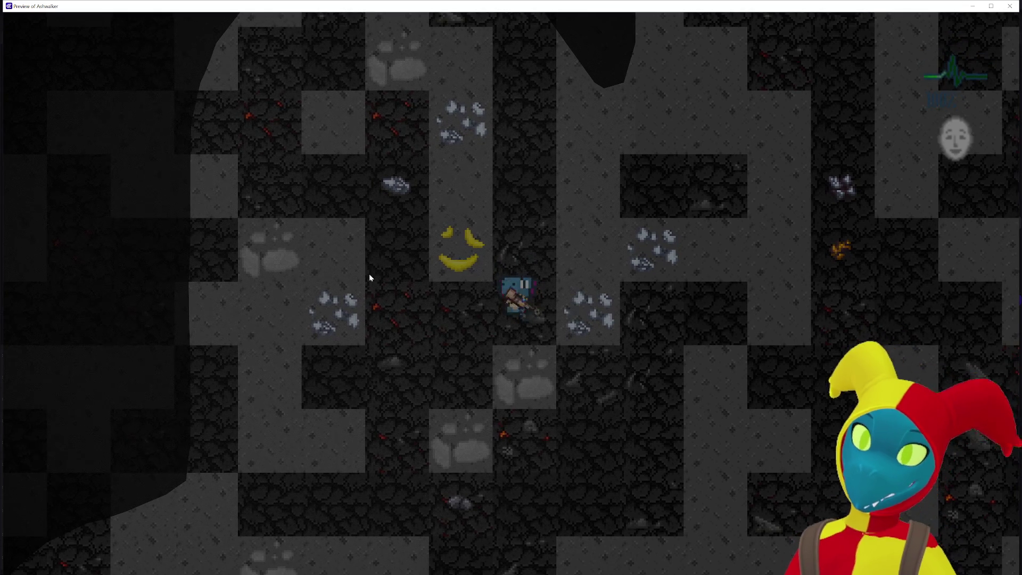
key("alt+F4")
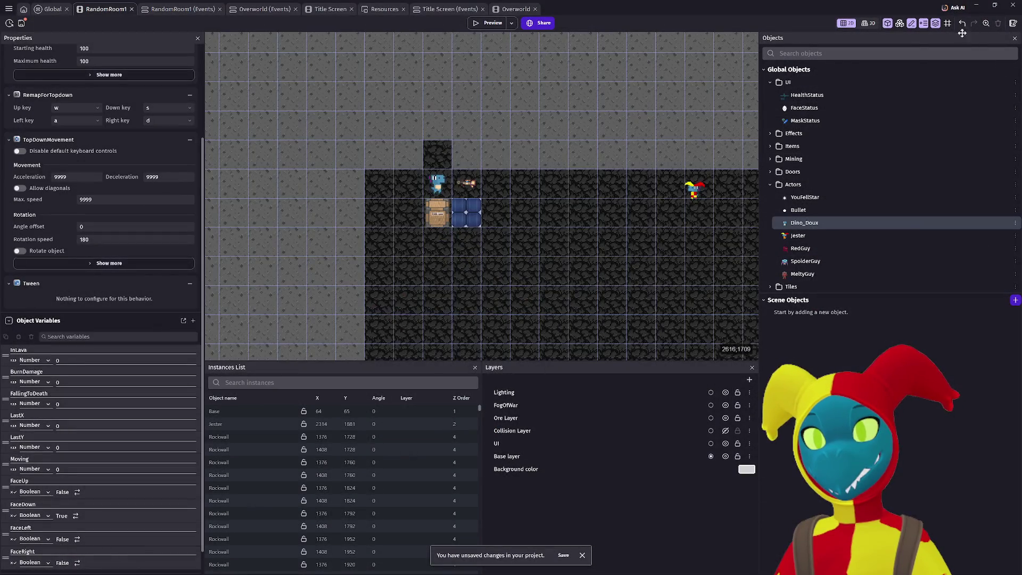
Step: Open a fresh Ask AI chat and begin a question about the character passing a wall
left_click(954, 8)
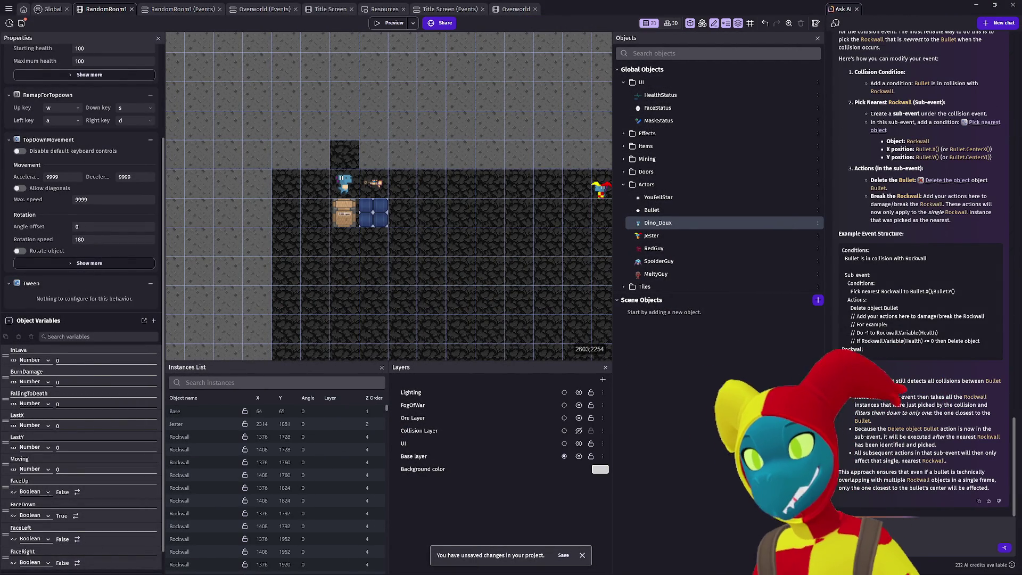
left_click(999, 23)
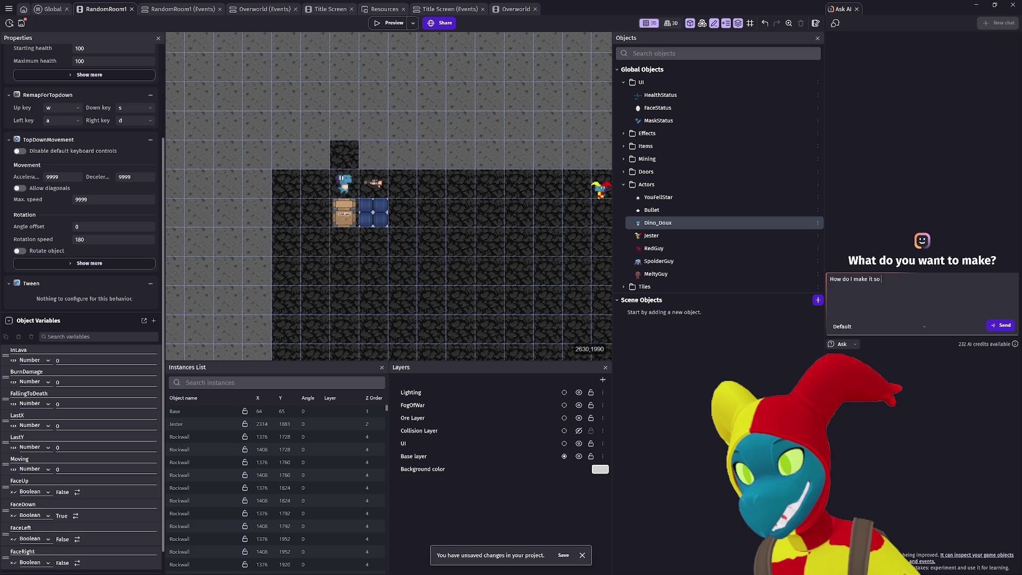
type("How do I make it so if most of my c")
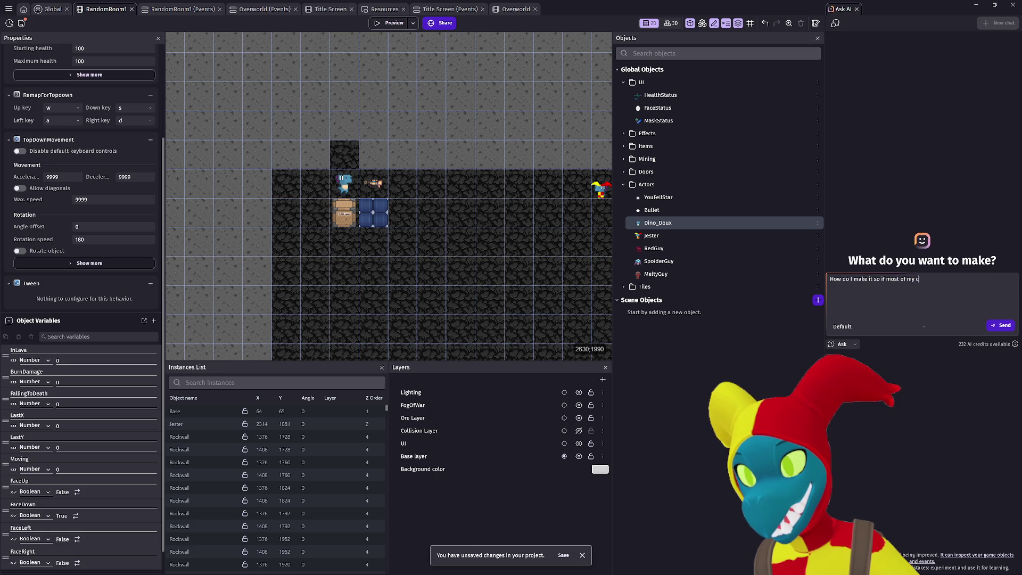
type("haracter is ")
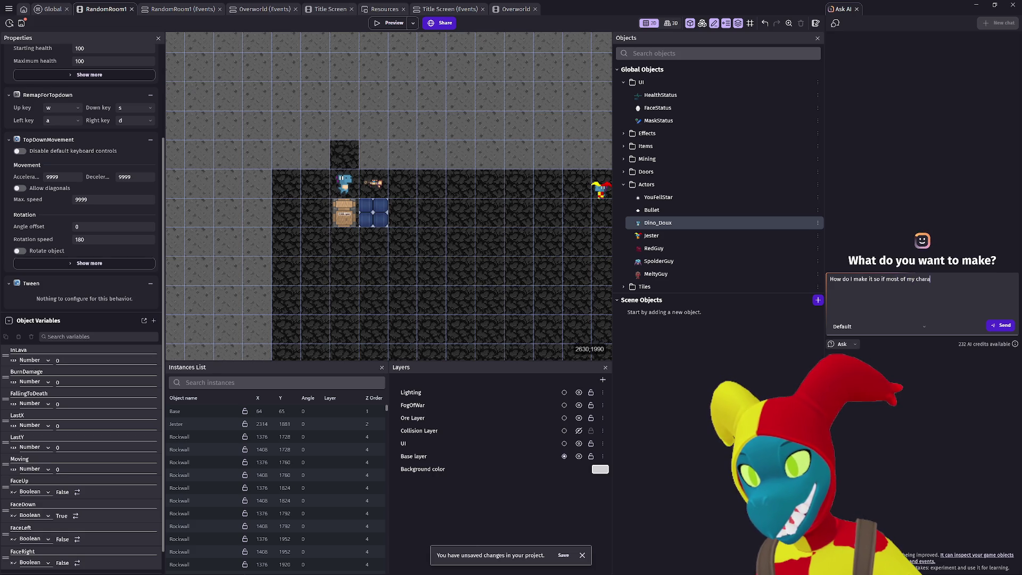
type("past a ")
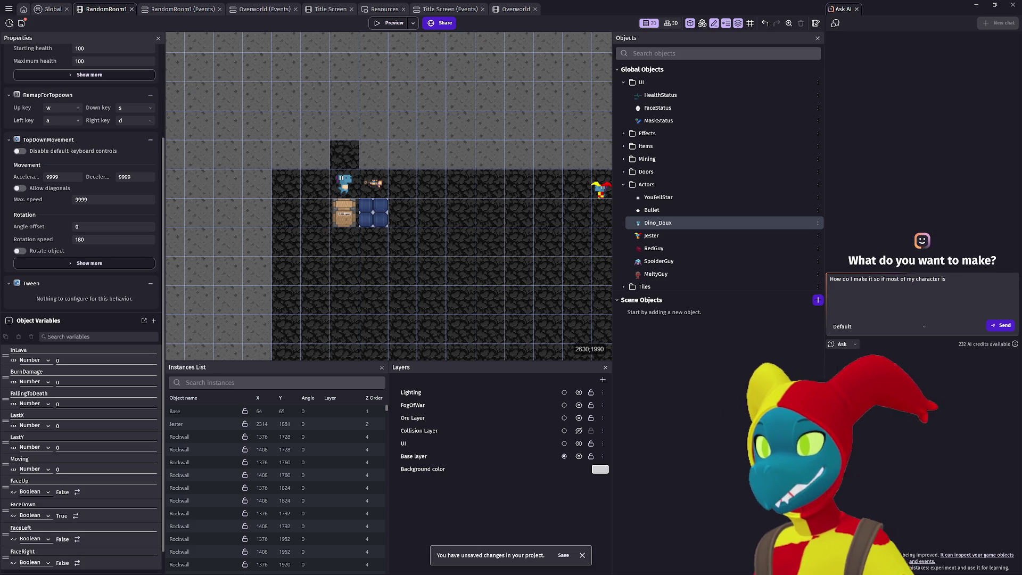
type("wall")
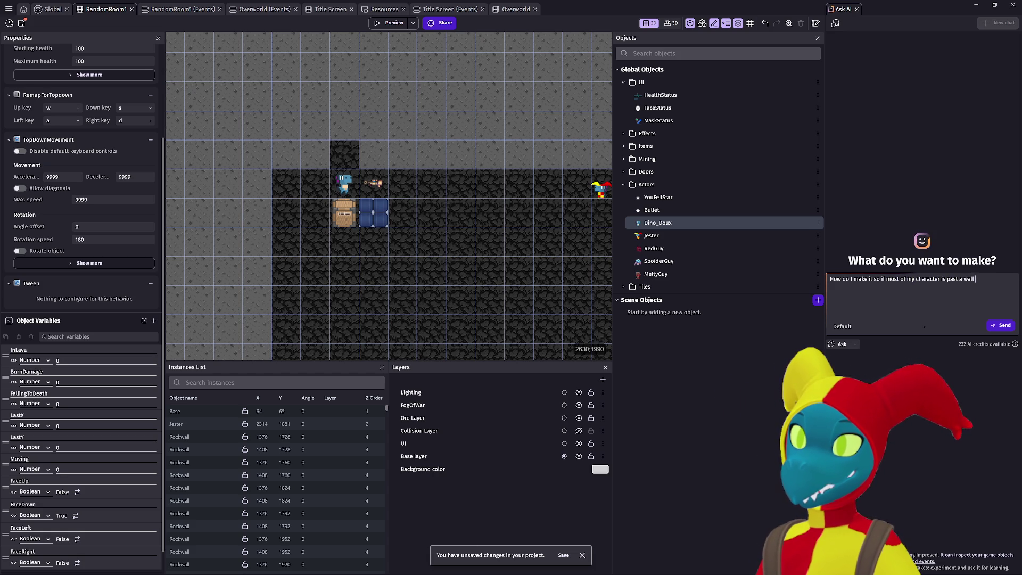
type(", th")
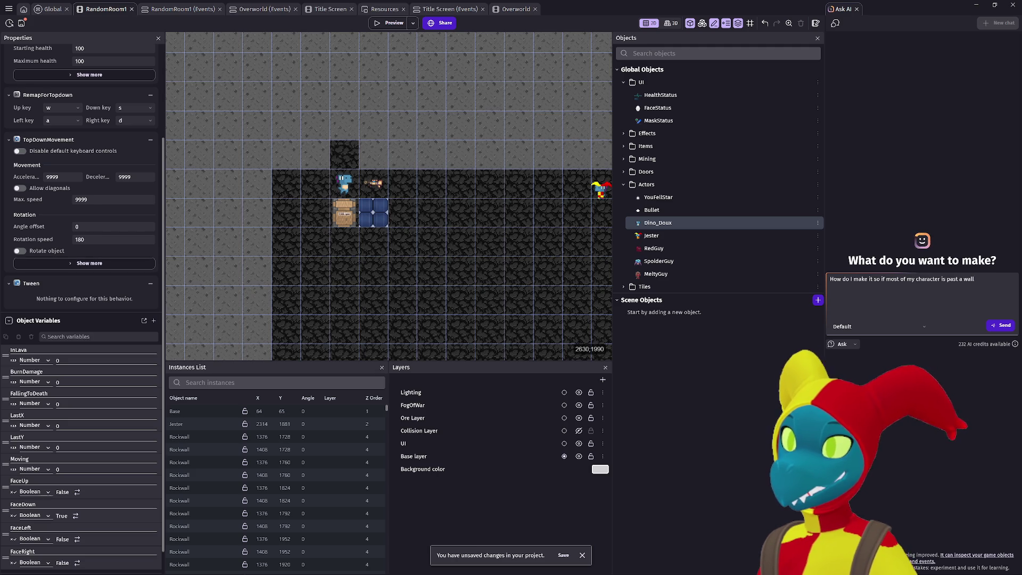
type("e ga")
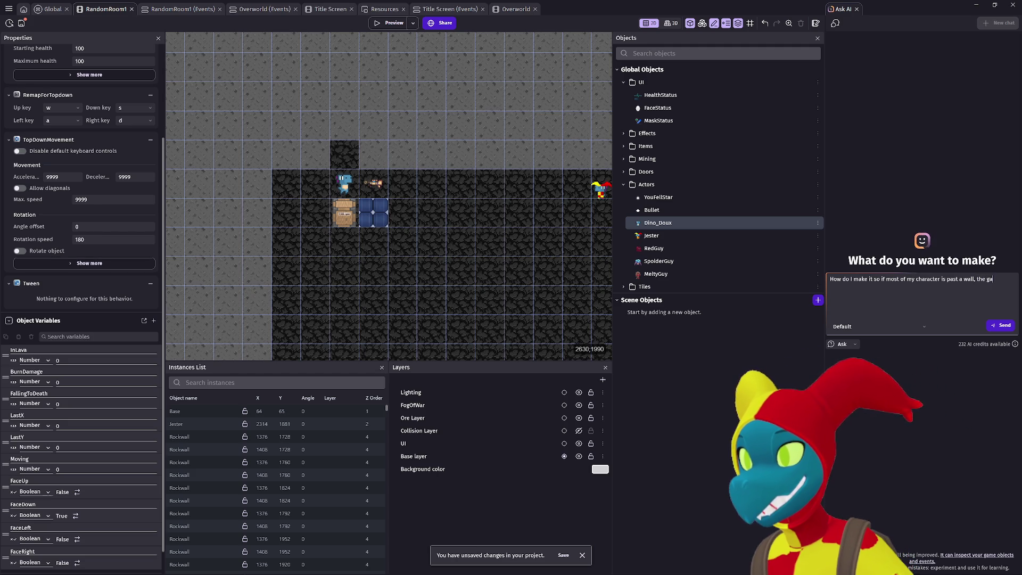
key("BackSpace")
key("BackSpace")
key("BackSpace")
Step: Finish the question: force the character around the wall so it gets hung up on corners less
type("the game will force the")
type("m aroun")
key("BackSpace")
key("BackSpace")
key("BackSpace")
type("the character around the wall")
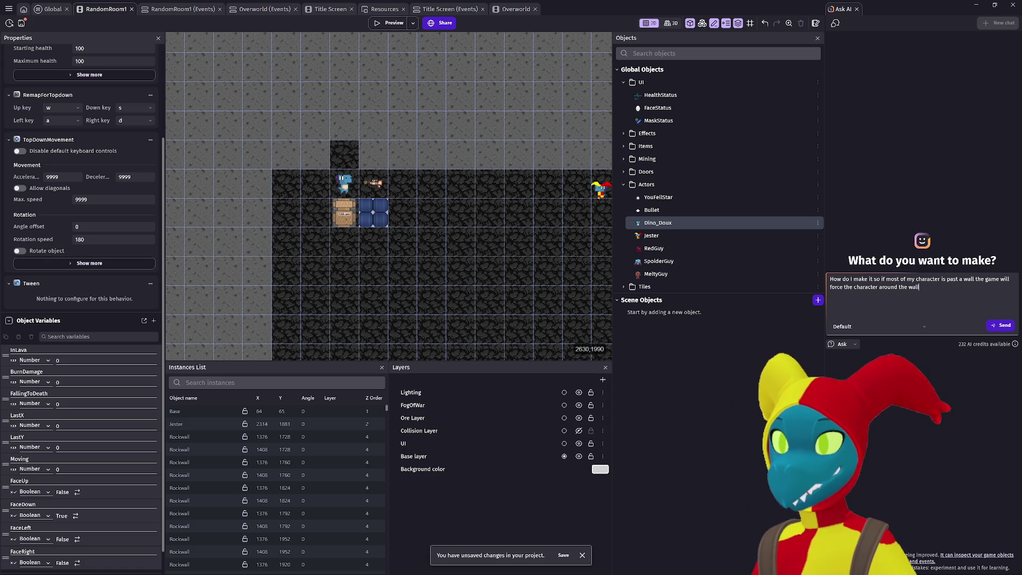
type(",")
key("BackSpace")
type("at")
key("BackSpace")
key("BackSpace")
type("so it gets hung up on corners less")
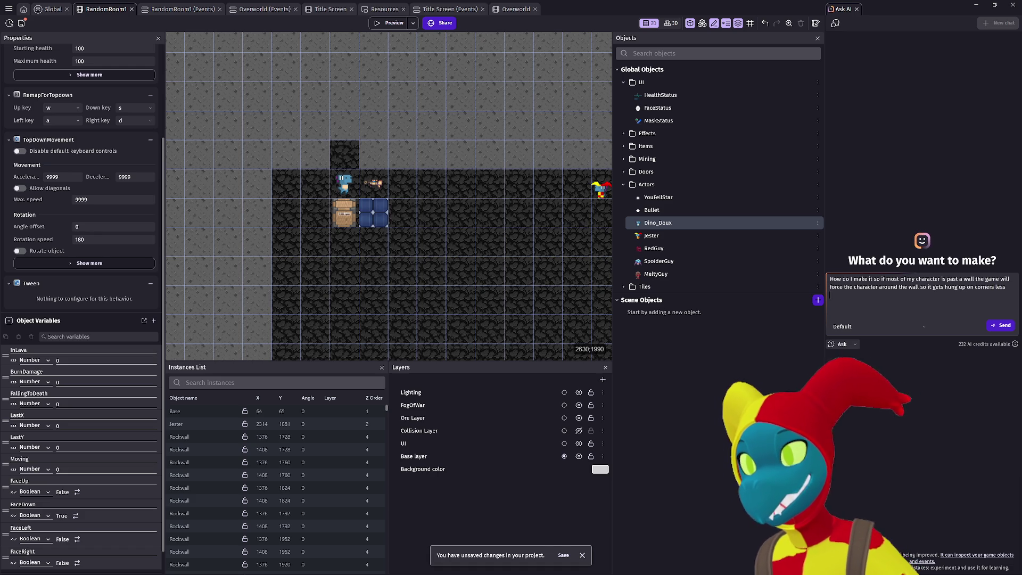
Step: Send the corner-snagging question and scroll through the AI's Corner Correction event plan
left_click(1001, 325)
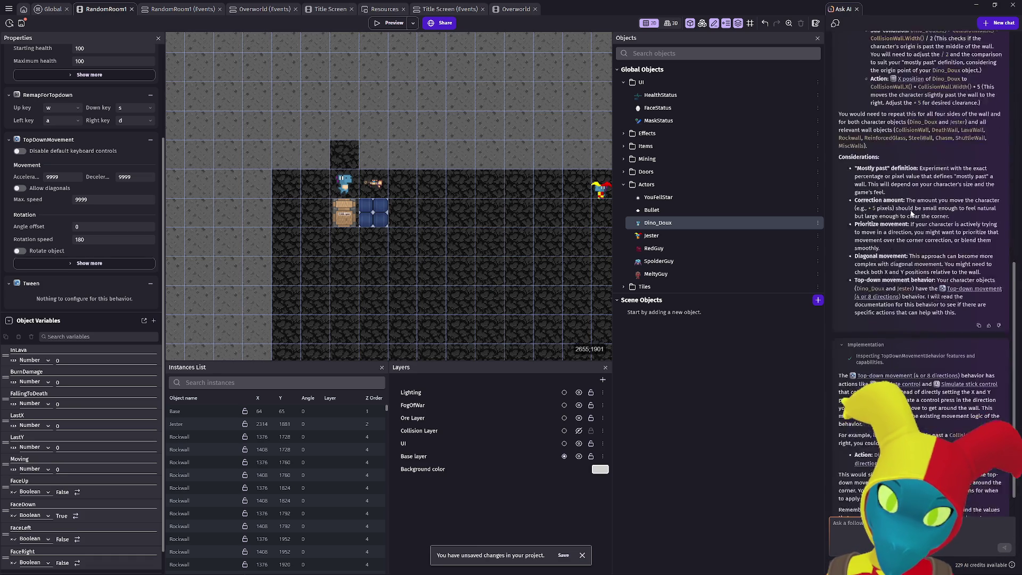
scroll(913, 220, "up", 5)
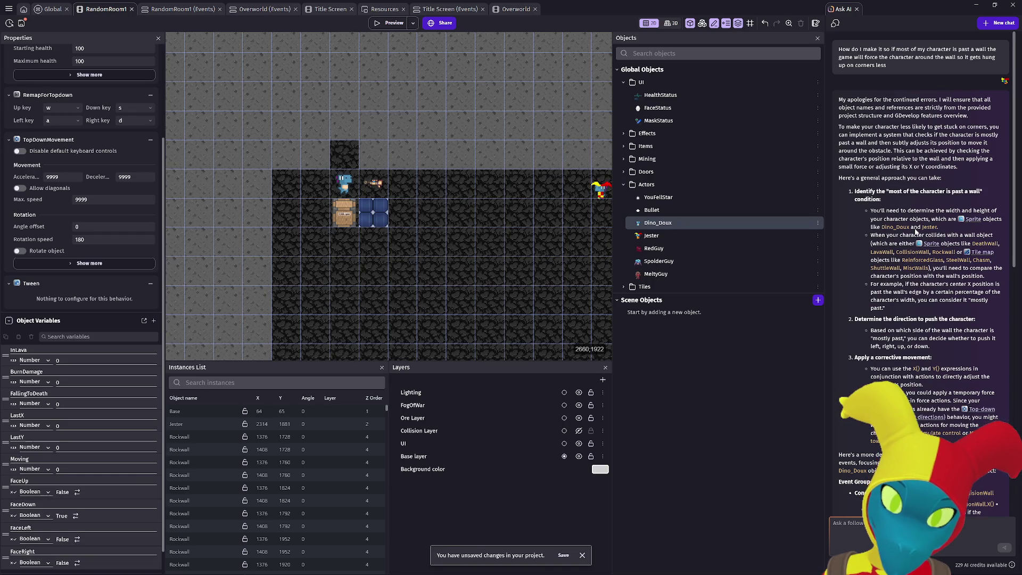
scroll(916, 231, "down", 2)
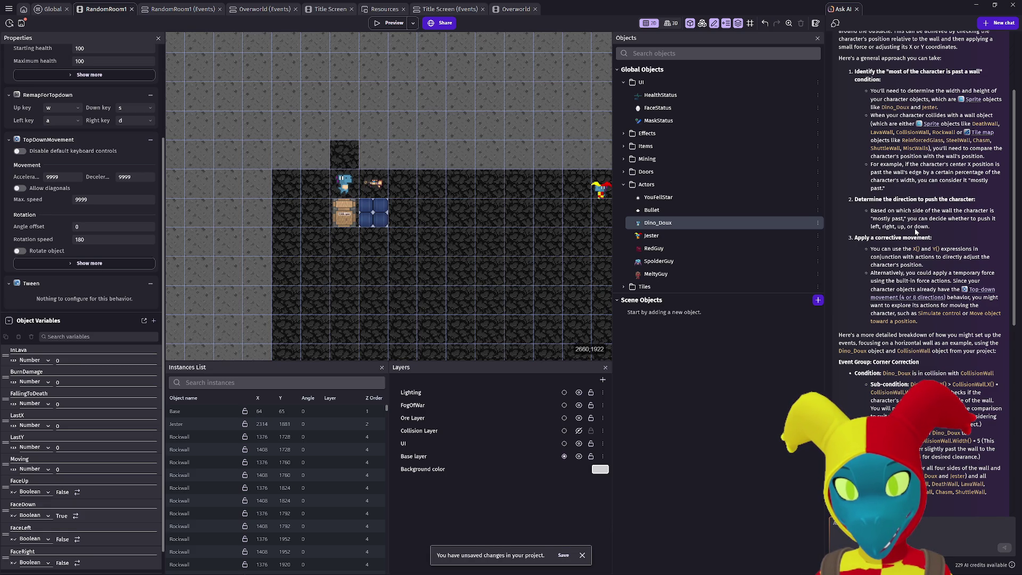
scroll(916, 231, "down", 2)
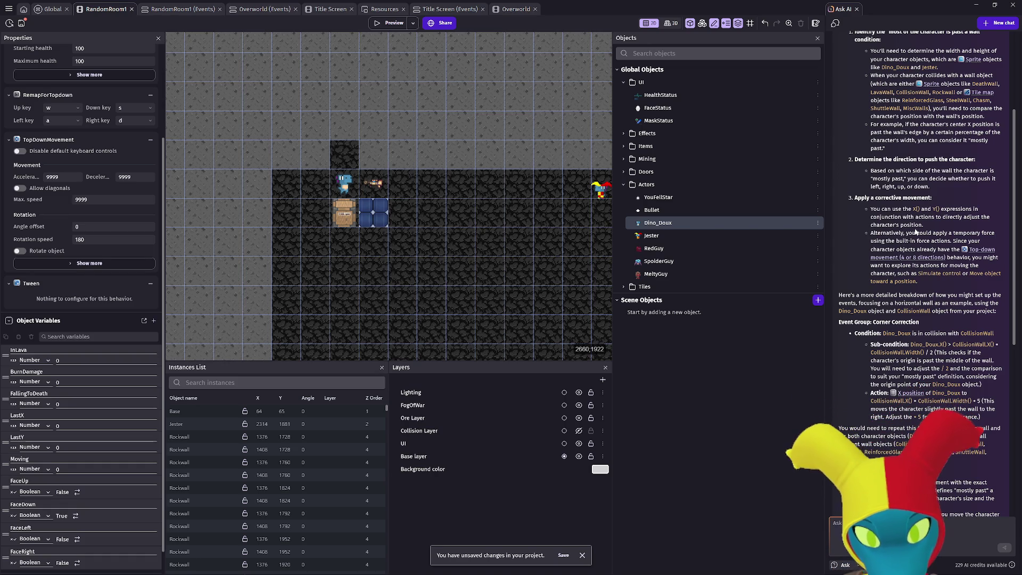
scroll(916, 231, "down", 4)
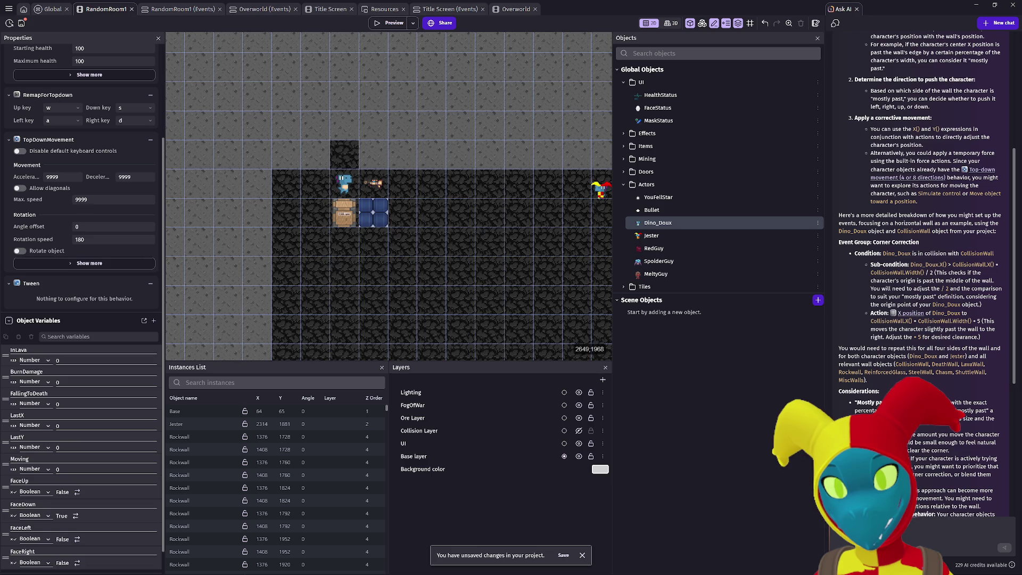
scroll(907, 280, "down", 2)
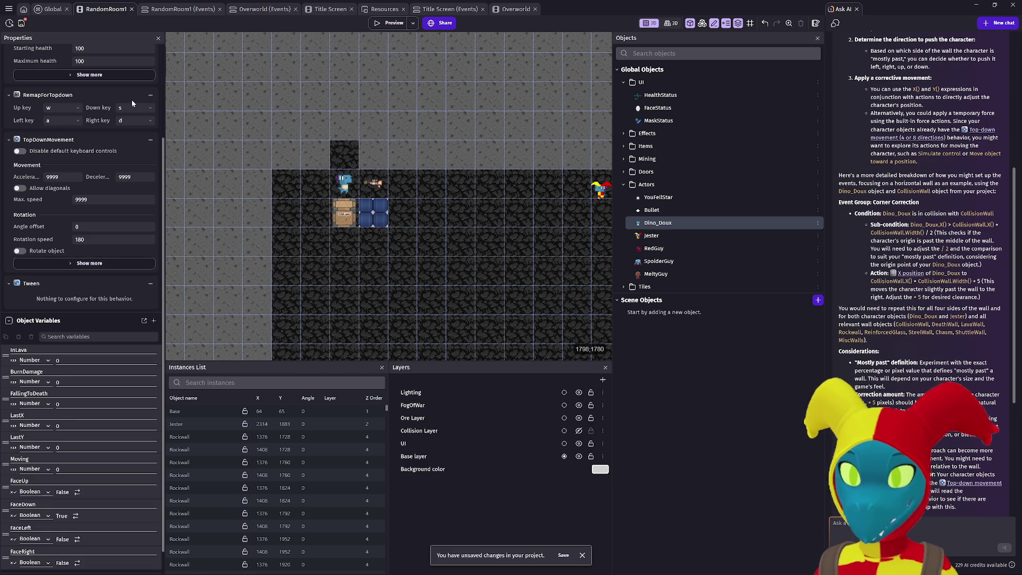
left_click(53, 9)
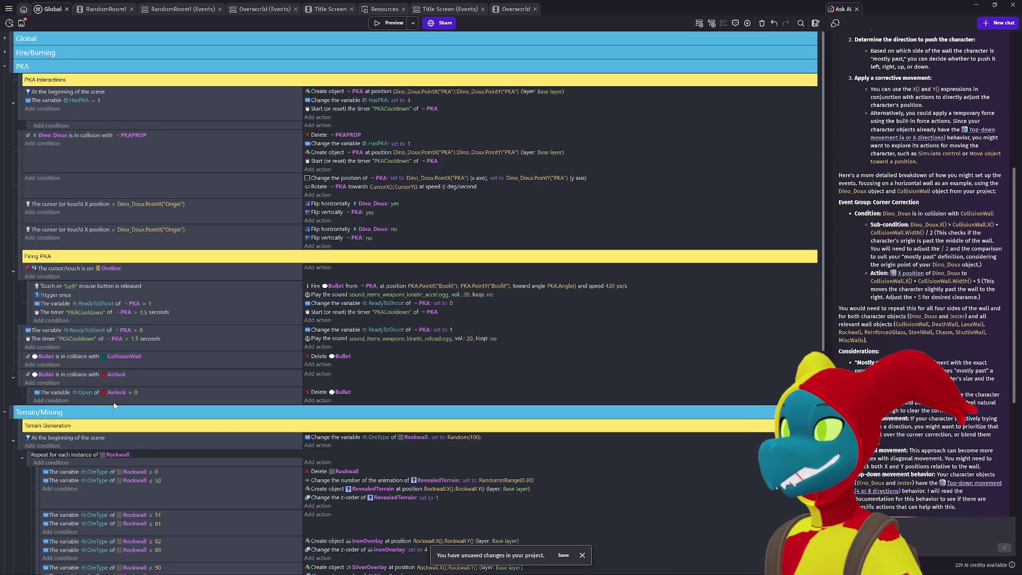
Step: Collapse PKA and Terrain/Mining, expand Global, and open the Rockwall collision event's context menu
left_click(6, 66)
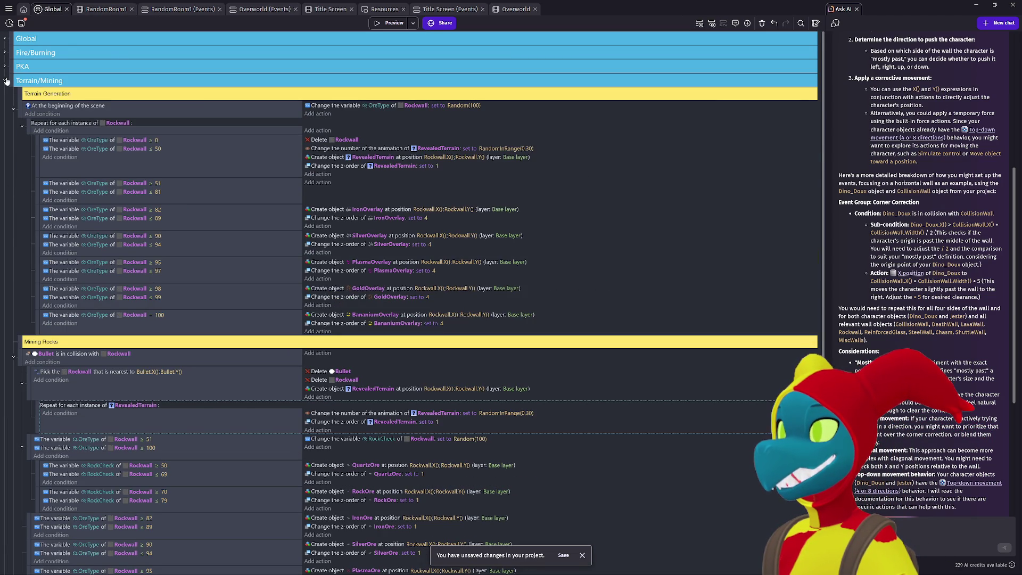
left_click(7, 81)
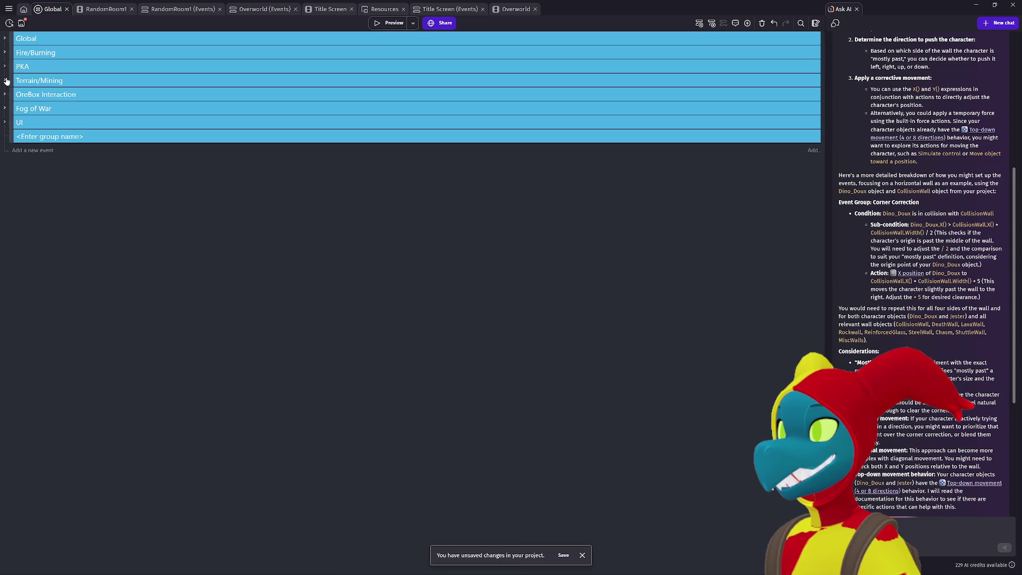
left_click(4, 39)
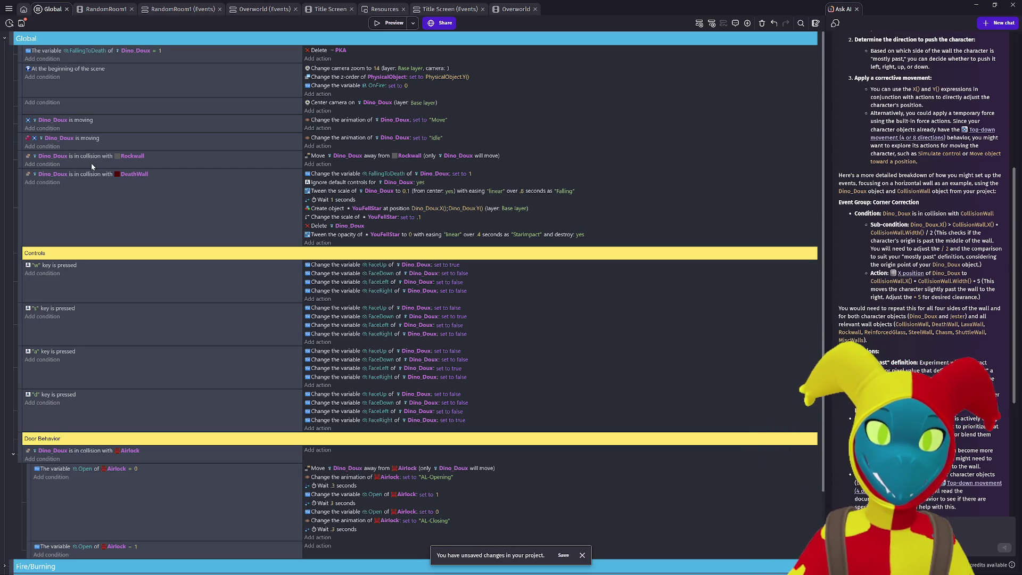
right_click(20, 163)
mouse_move(91, 220)
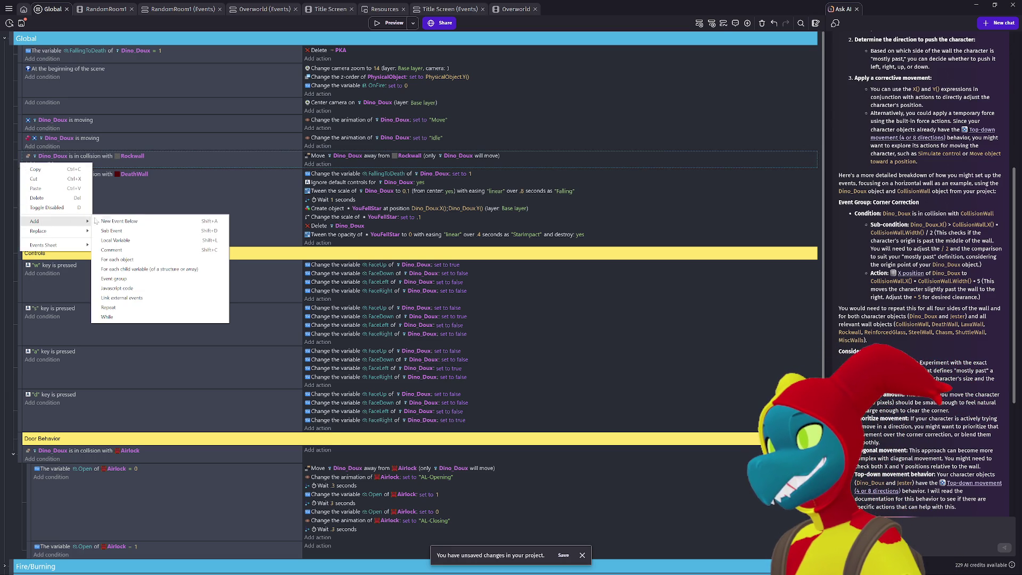
Step: Nest a new sub-event under the Rockwall collision and move the Move-away-from-Rockwall action into it
left_click(144, 231)
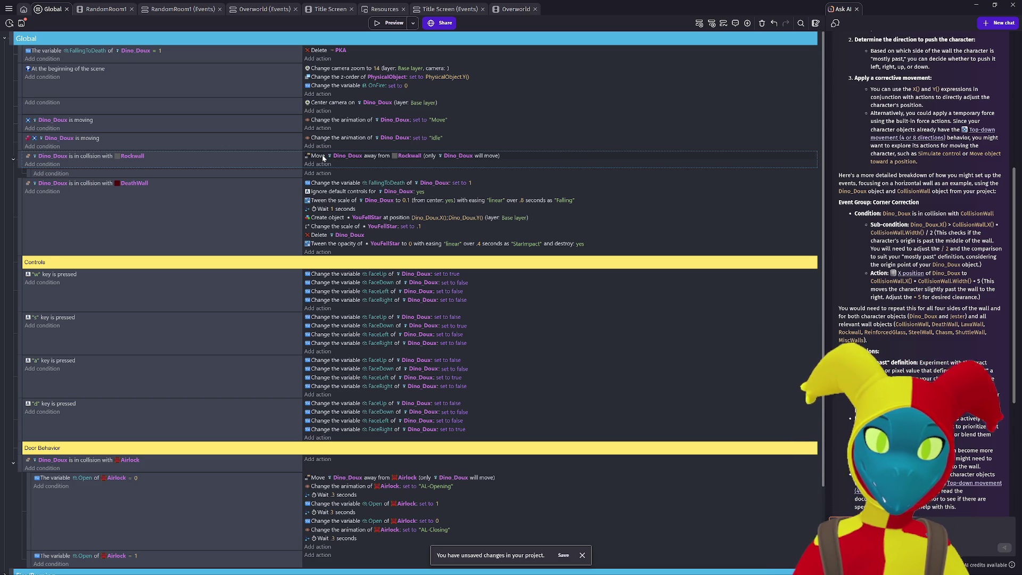
left_click_drag(324, 158, 326, 178)
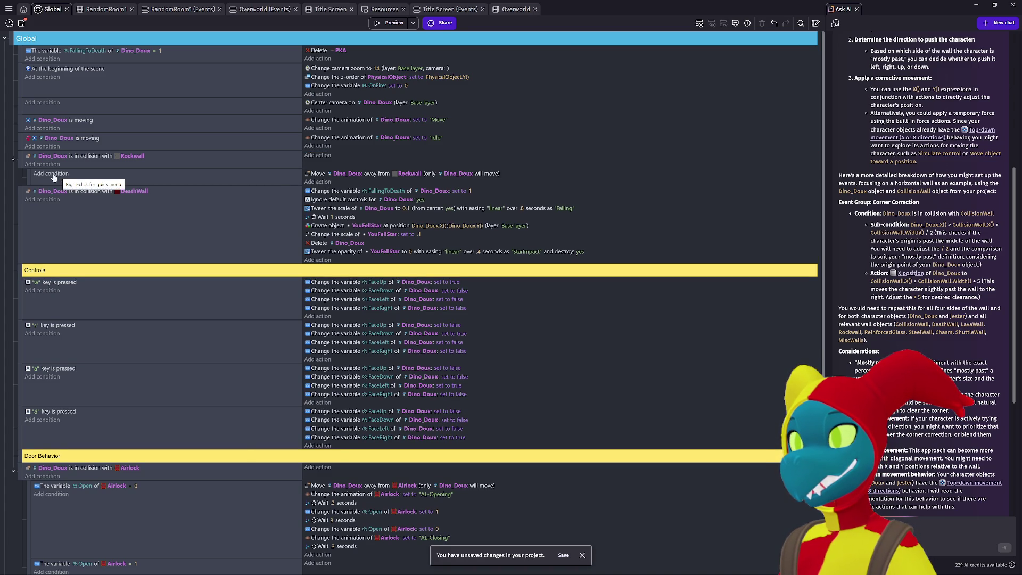
left_click(28, 174)
key("shift+d")
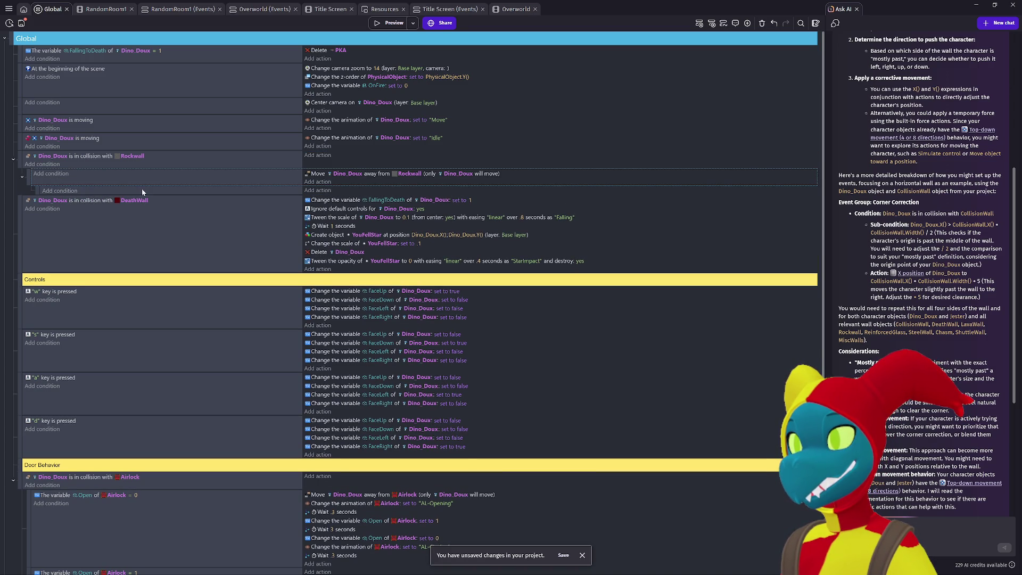
mouse_move(321, 174)
left_mouse_down()
mouse_move(322, 193)
mouse_move(306, 199)
left_mouse_up()
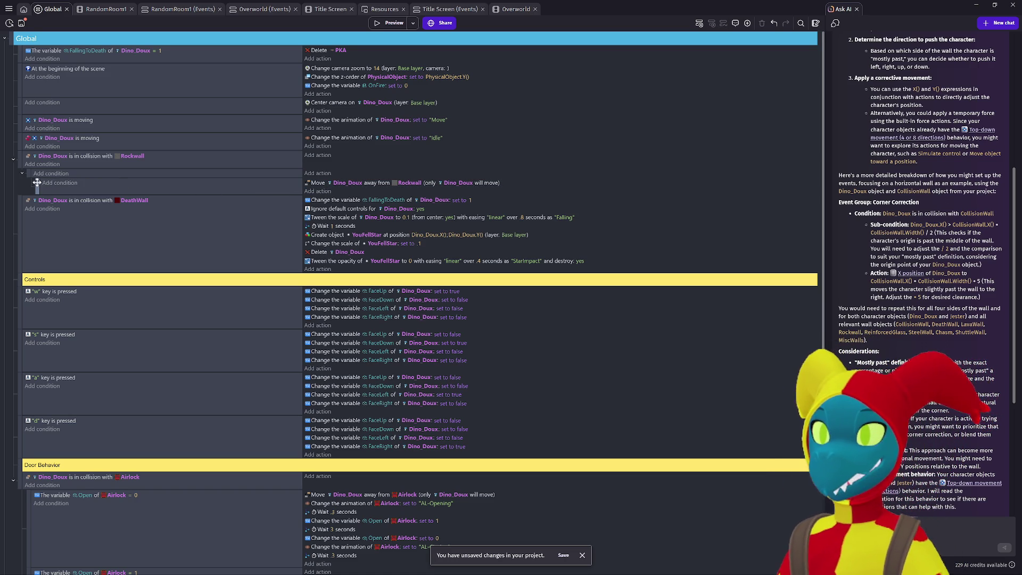
left_click_drag(36, 186, 33, 182)
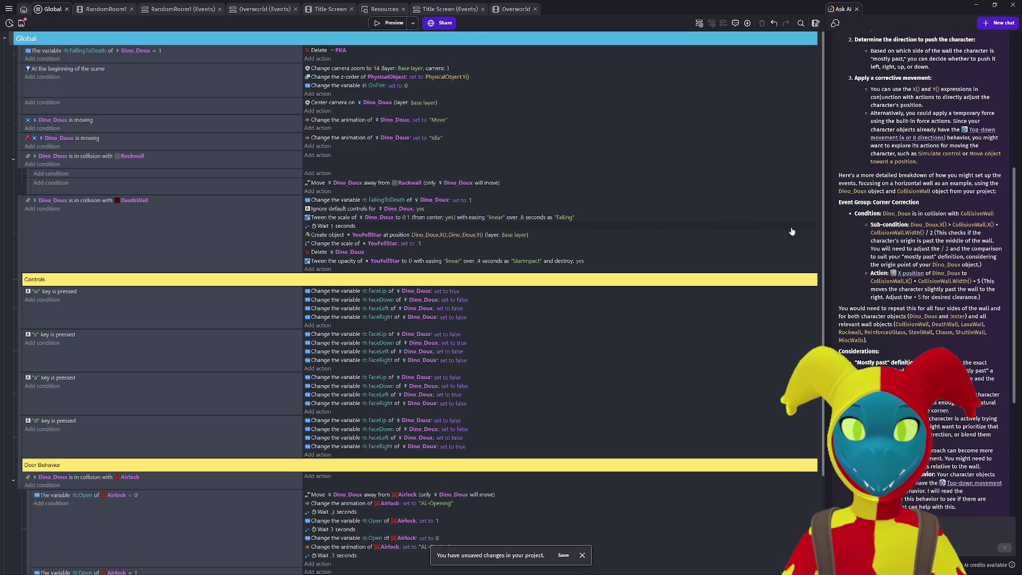
scroll(860, 256, "up", 3)
scroll(860, 255, "up", 1)
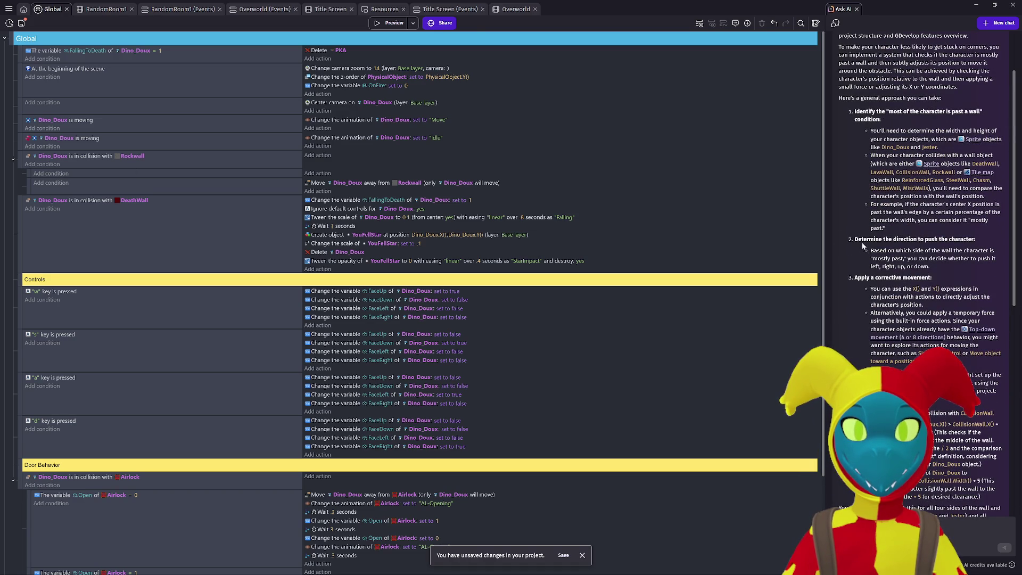
scroll(856, 218, "up", 2)
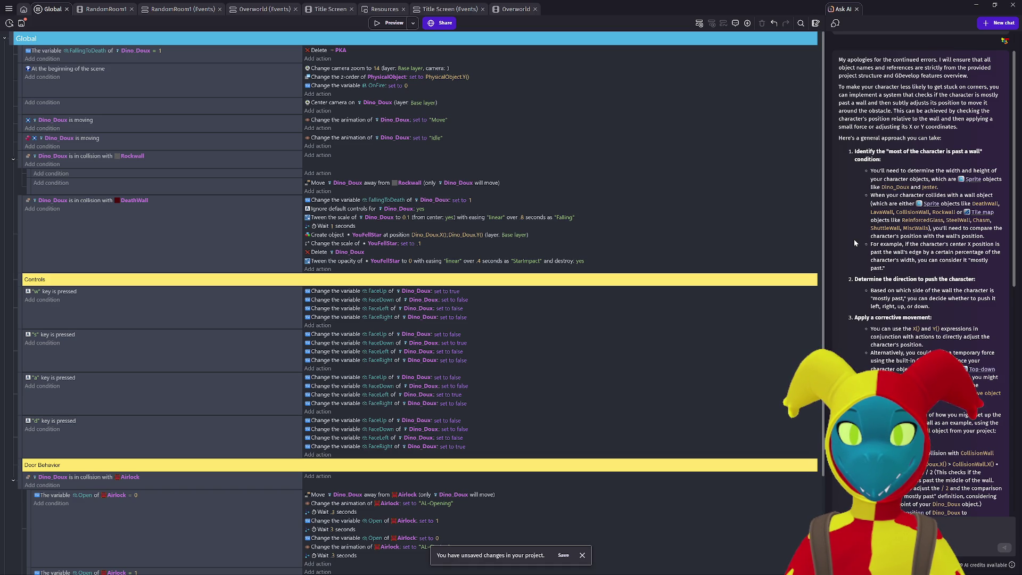
scroll(854, 243, "down", 3)
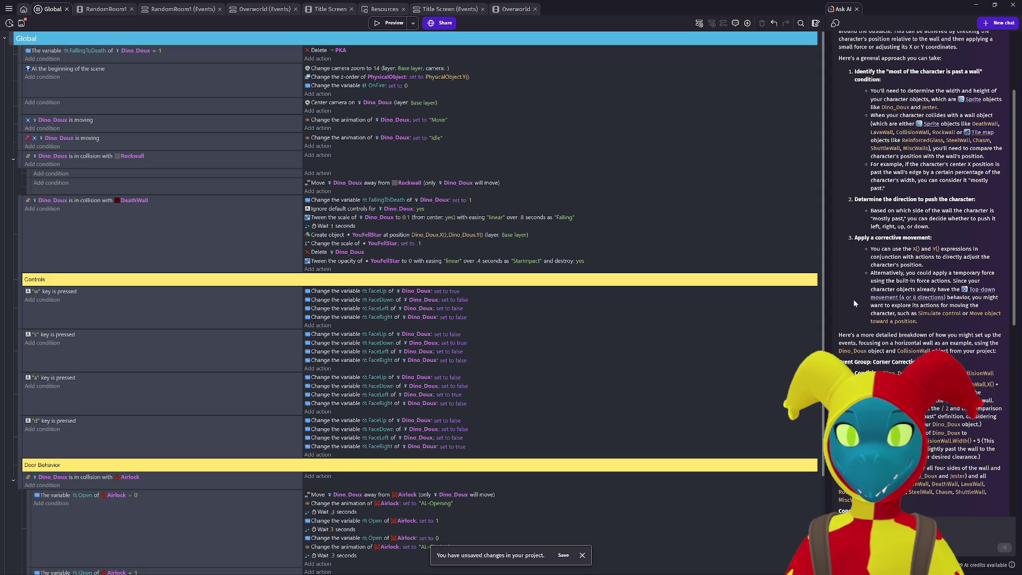
scroll(854, 303, "down", 9)
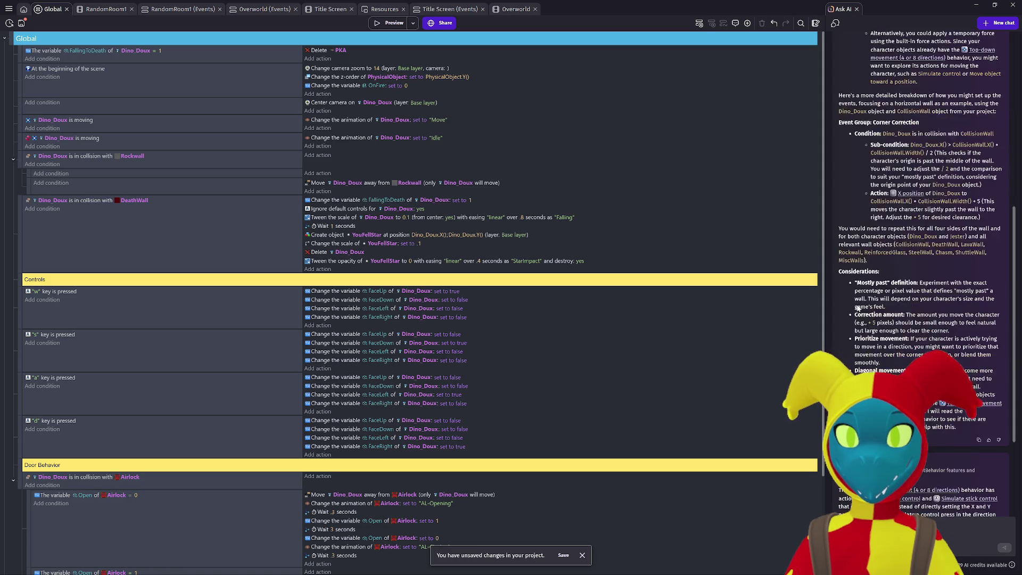
scroll(858, 308, "down", 5)
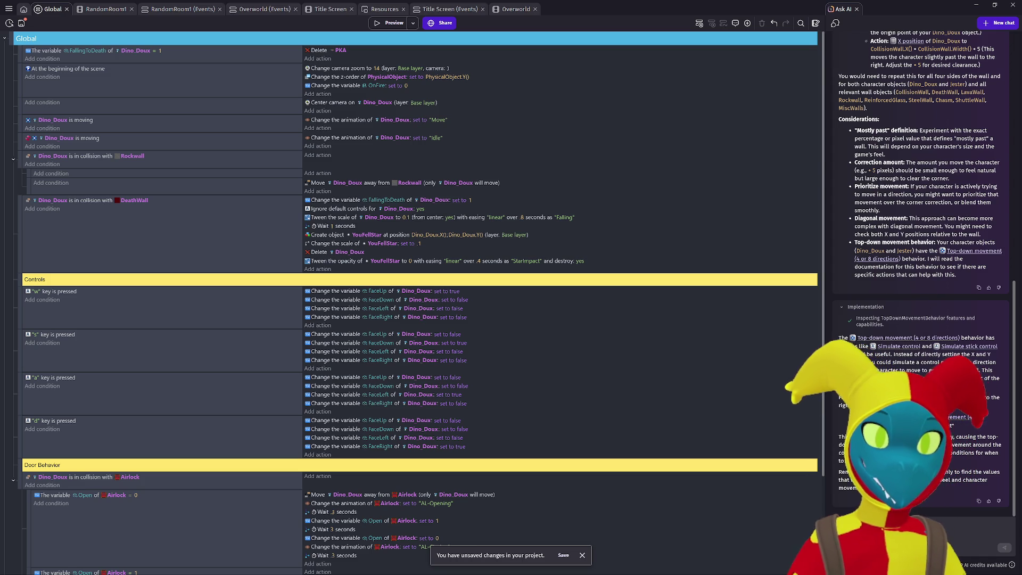
scroll(923, 267, "up", 3)
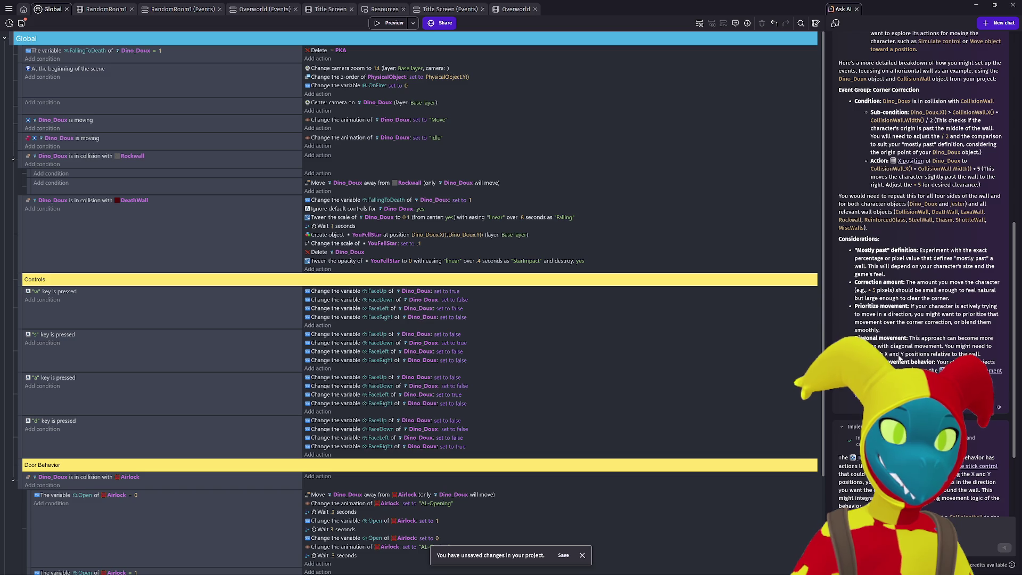
scroll(899, 357, "up", 1)
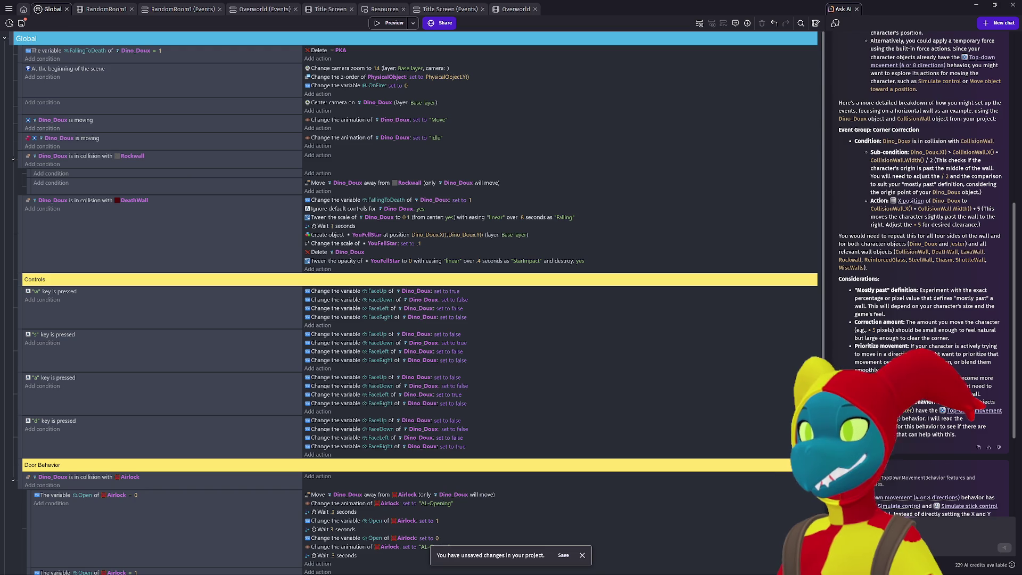
Step: Ask the AI how a 32x32 object at least 28 pixels past a rockwall can move around it
type("ant")
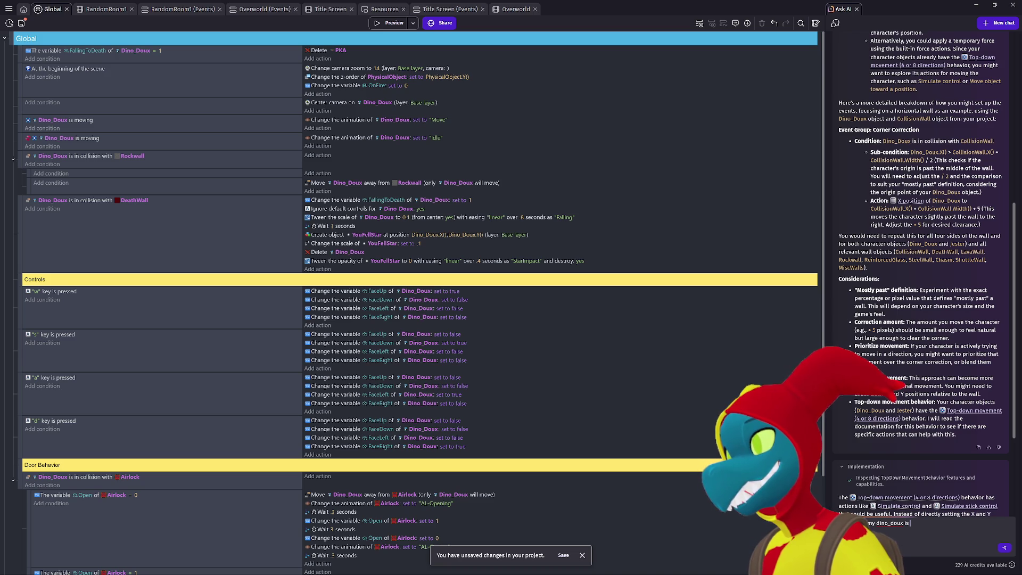
type("east")
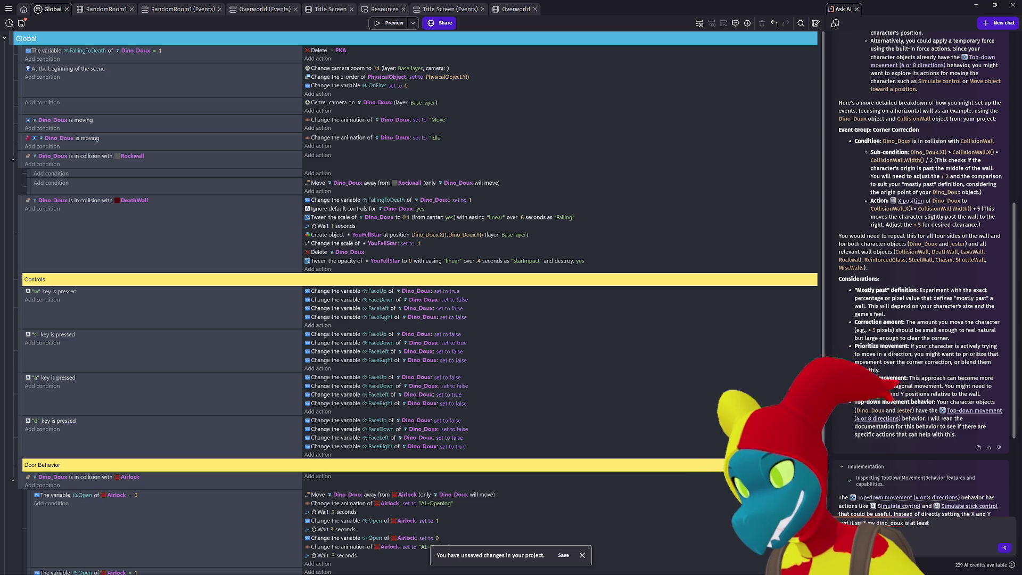
key("BackSpace")
key("BackSpace")
key("BackSpace")
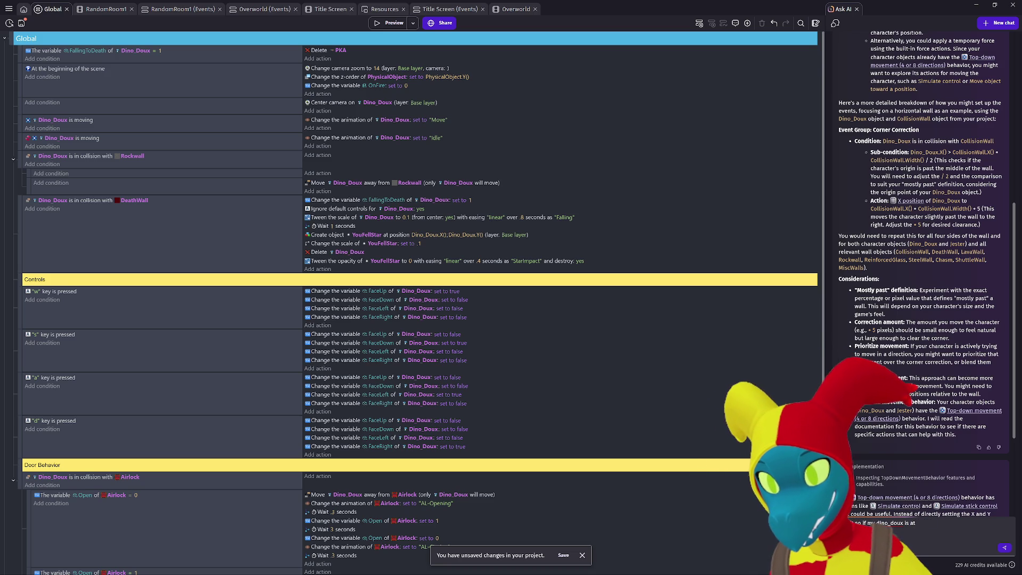
type("a 32x")
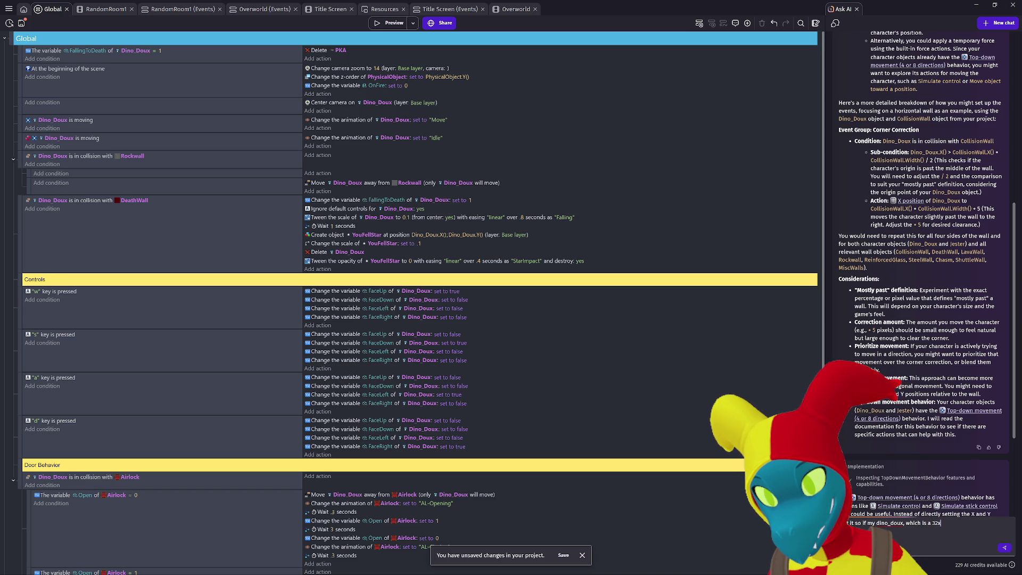
type("32 object,")
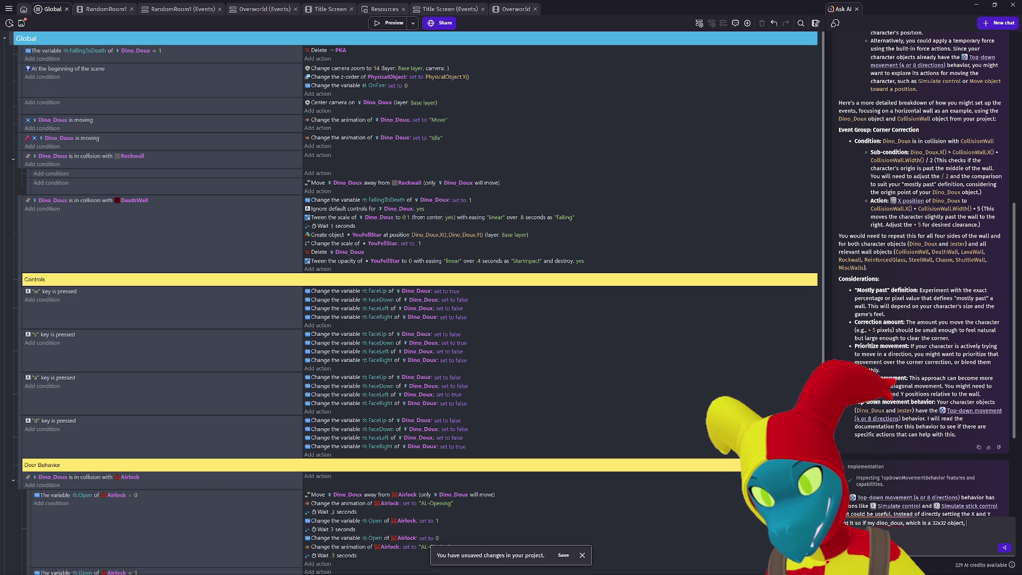
type("is at least")
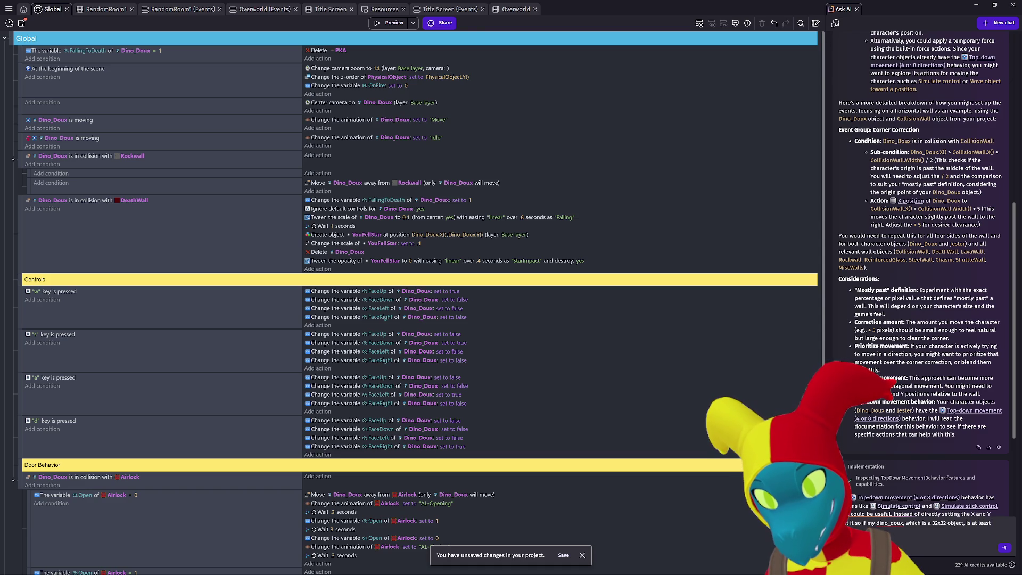
type(" 28")
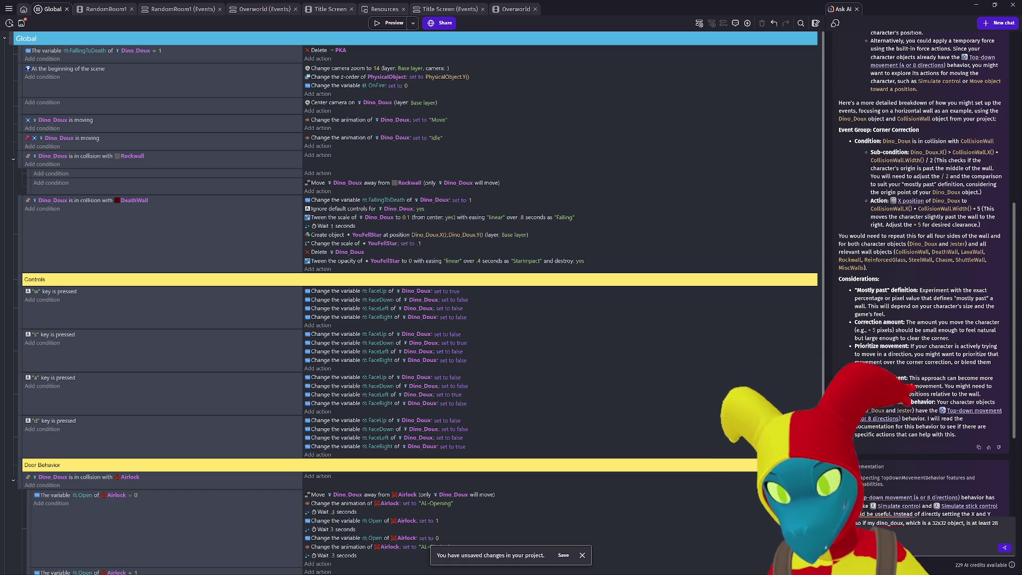
type(" pixe")
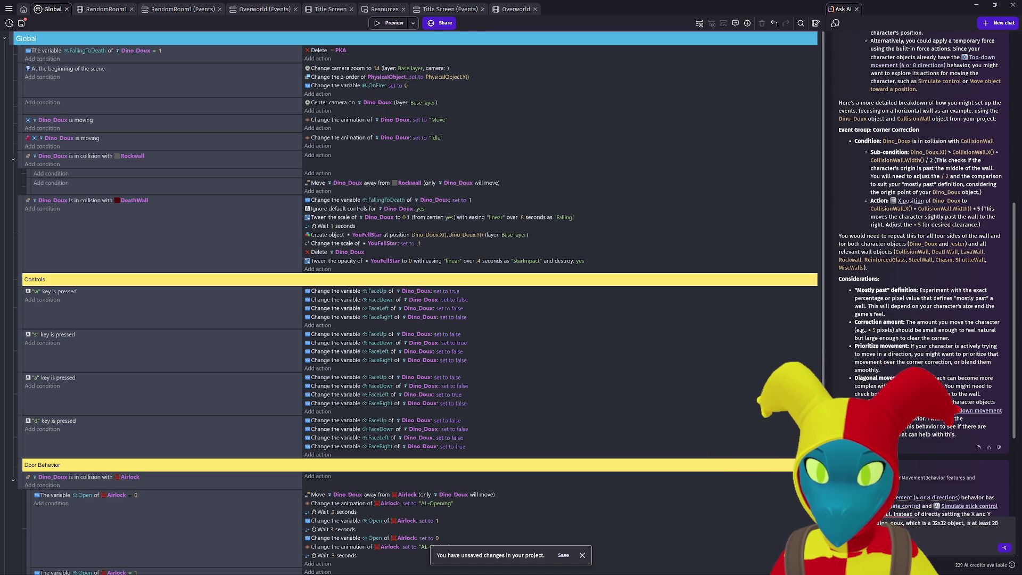
type("ls")
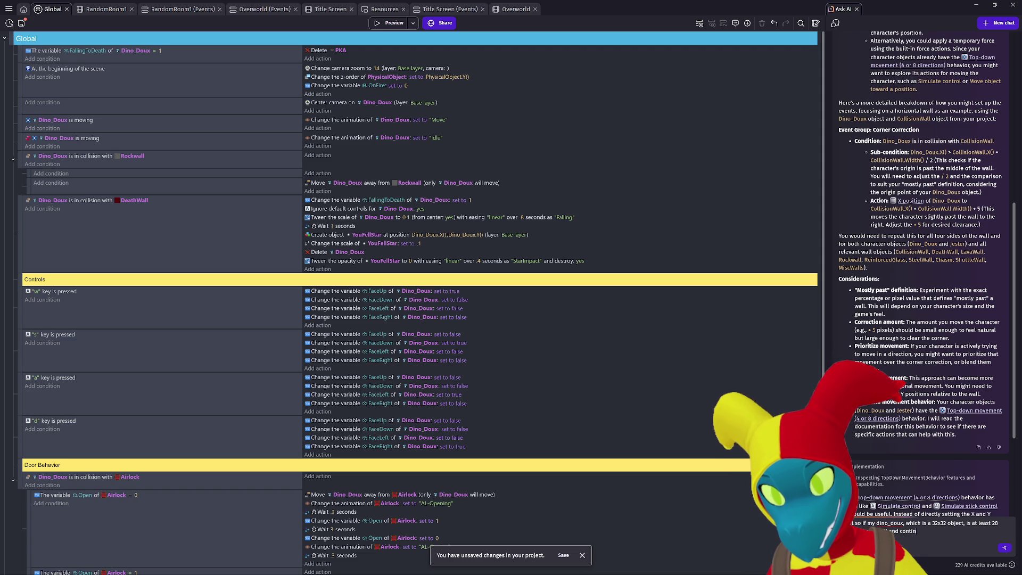
type("the game will snap")
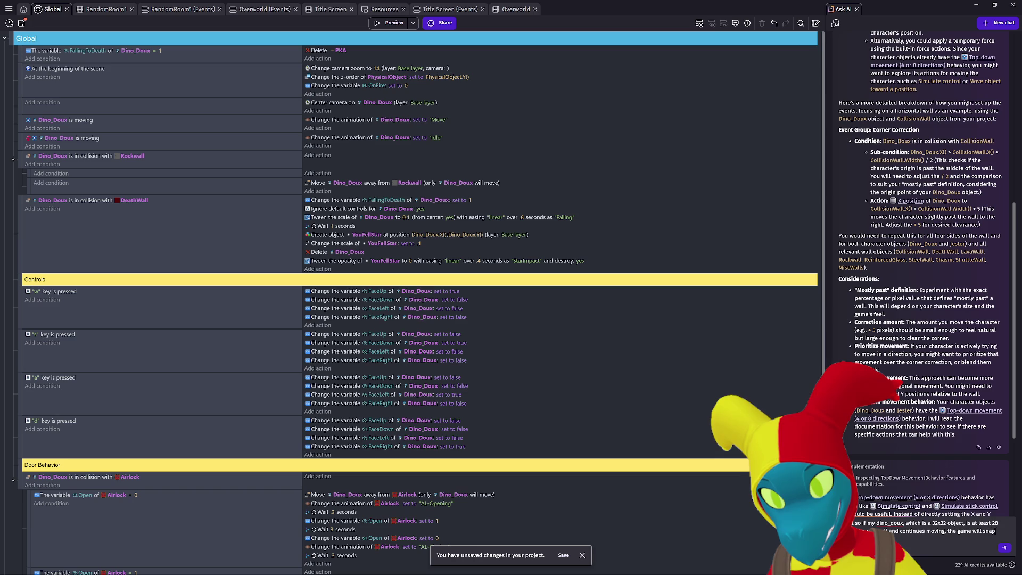
type(" the c")
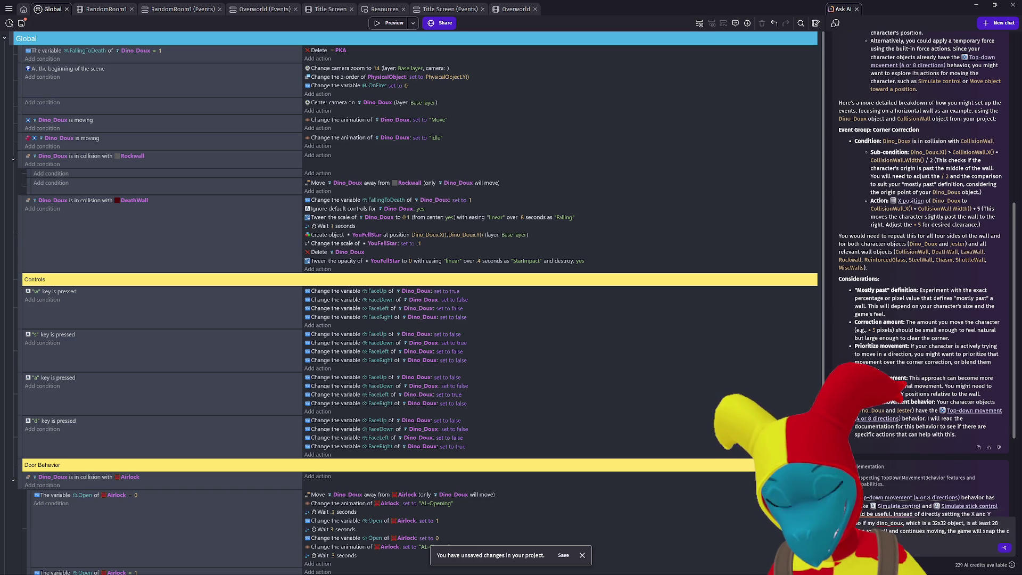
type("ha")
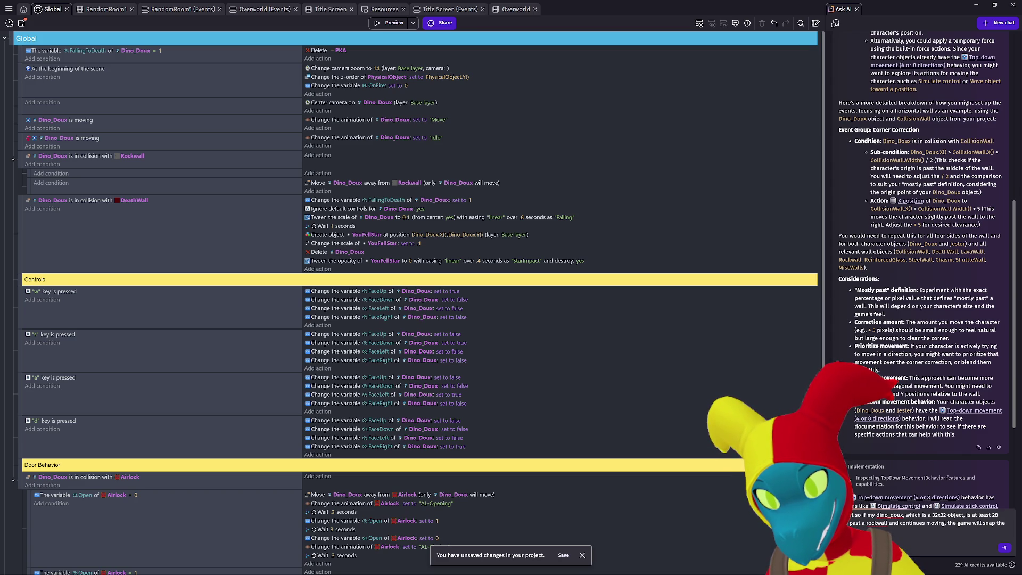
type("move the")
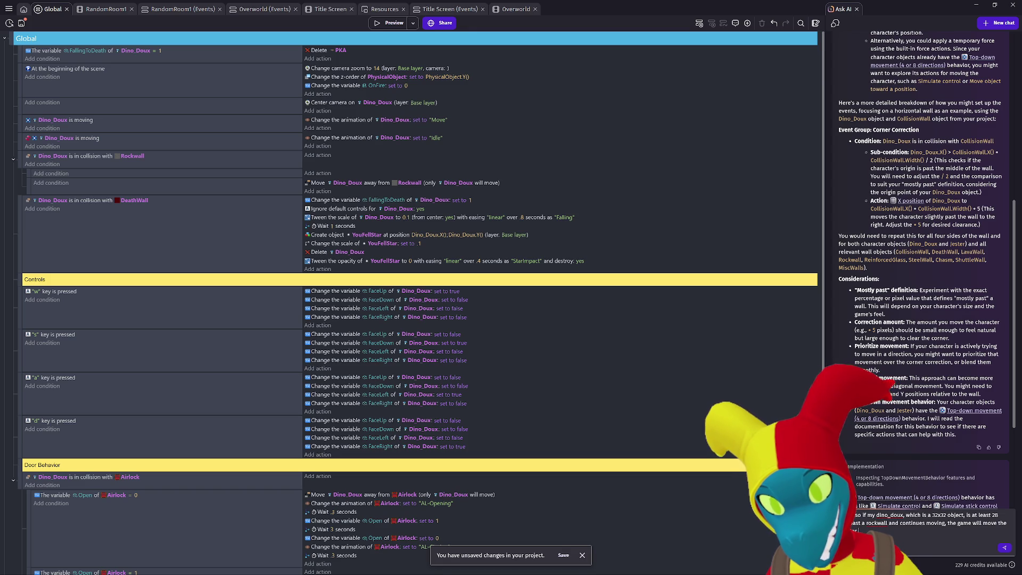
type("the wall")
key("shift+Return")
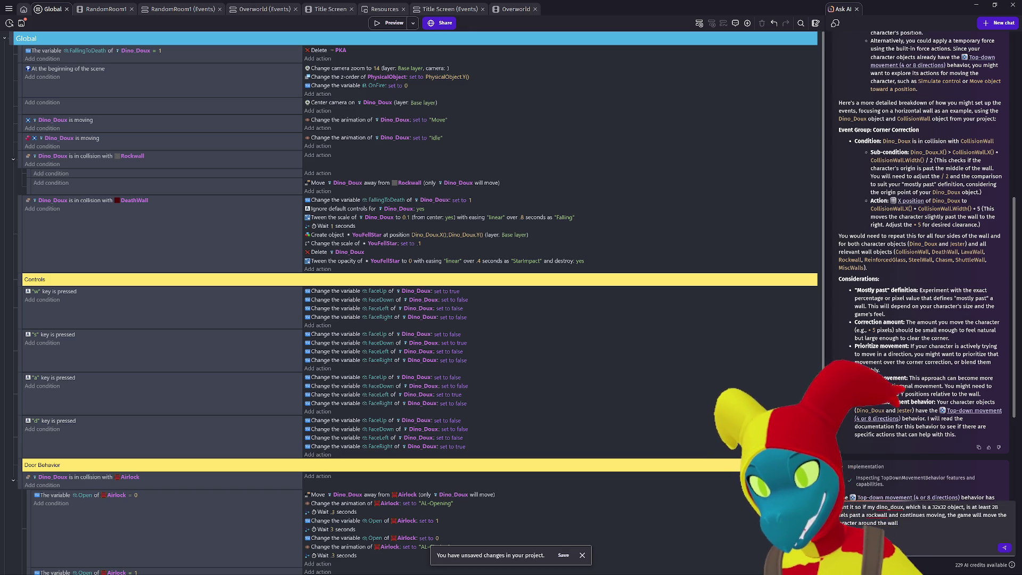
left_click(1004, 548)
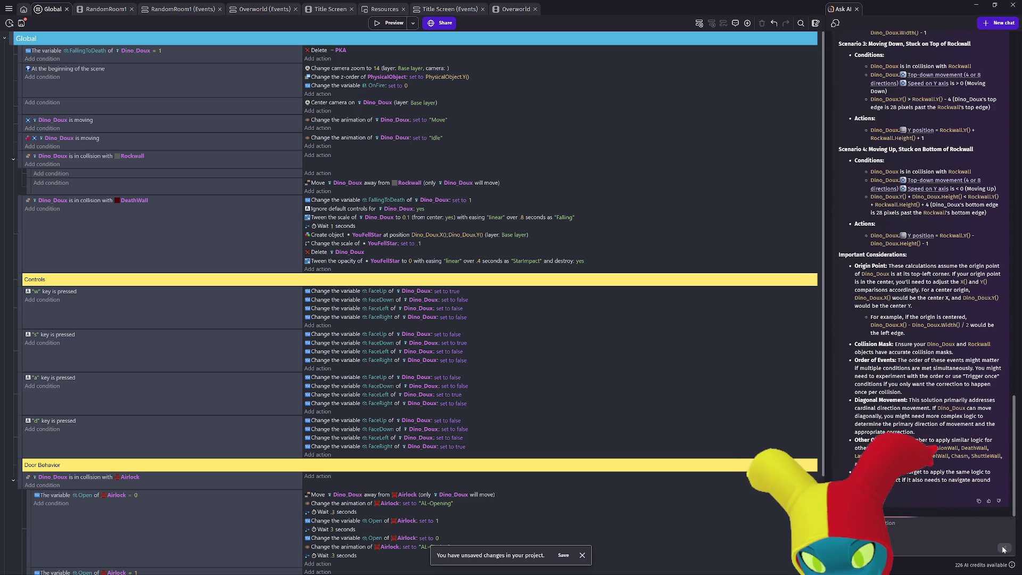
Step: Read the AI's four per-direction Rockwall scenarios, then select the action pushing Dino_Doux away from Rockwall
scroll(934, 190, "up", 10)
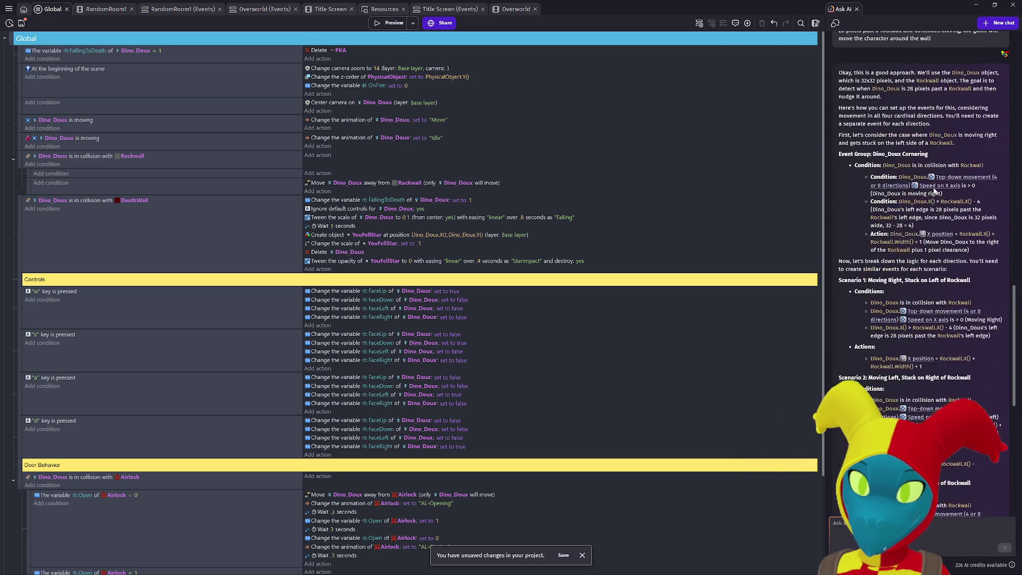
scroll(934, 190, "up", 2)
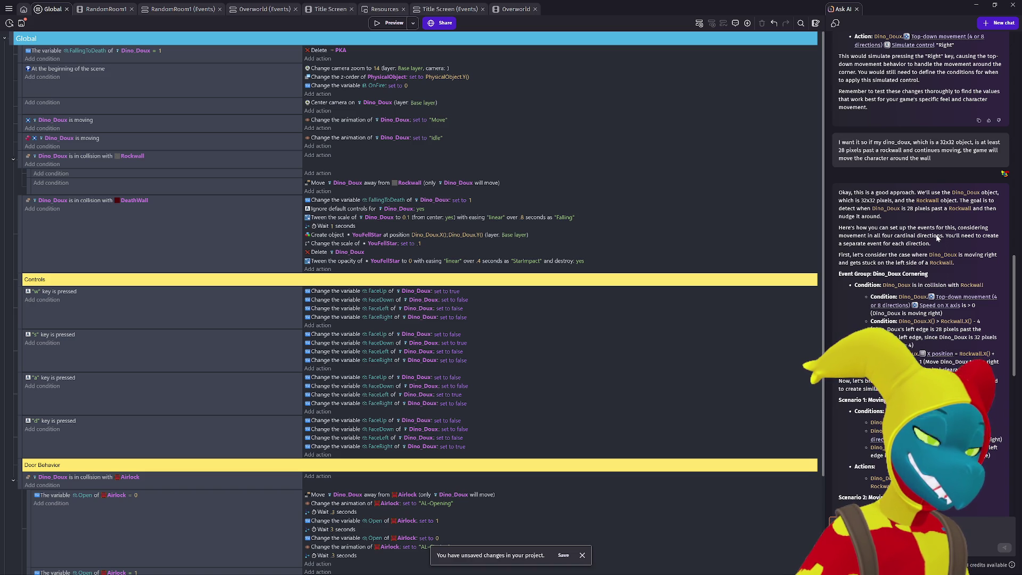
scroll(937, 237, "down", 1)
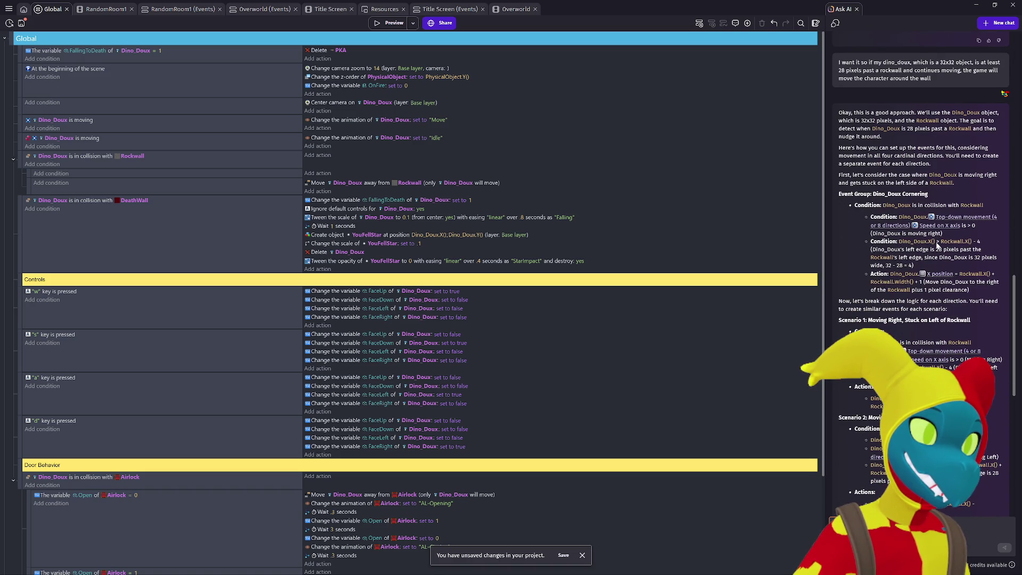
scroll(937, 245, "down", 1)
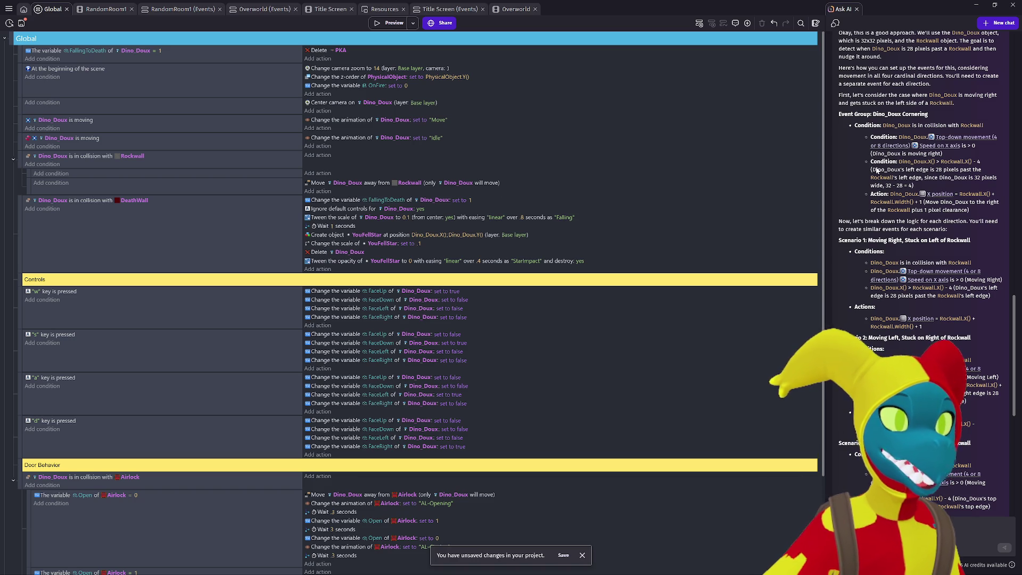
scroll(875, 171, "up", 1)
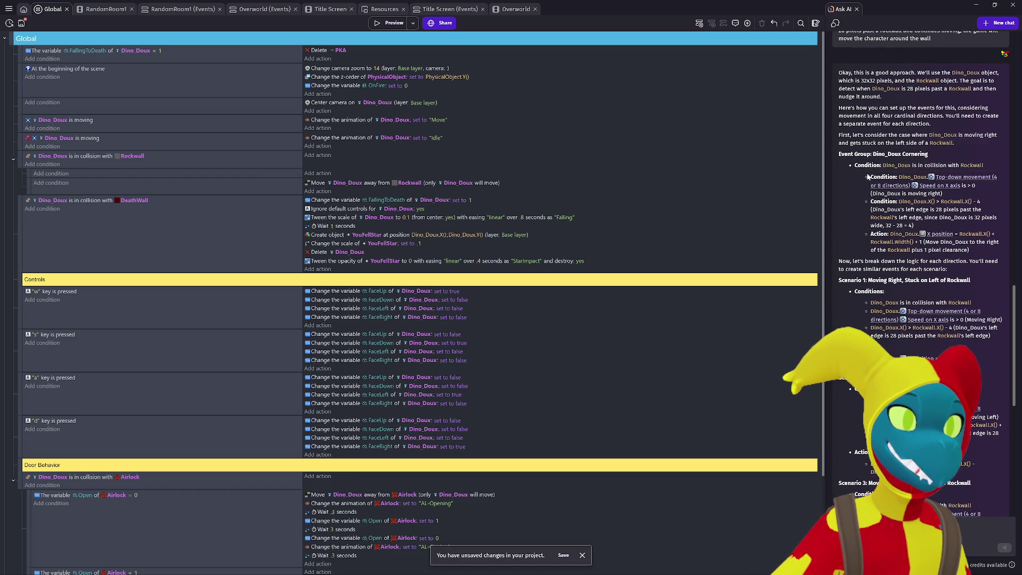
mouse_move(899, 188)
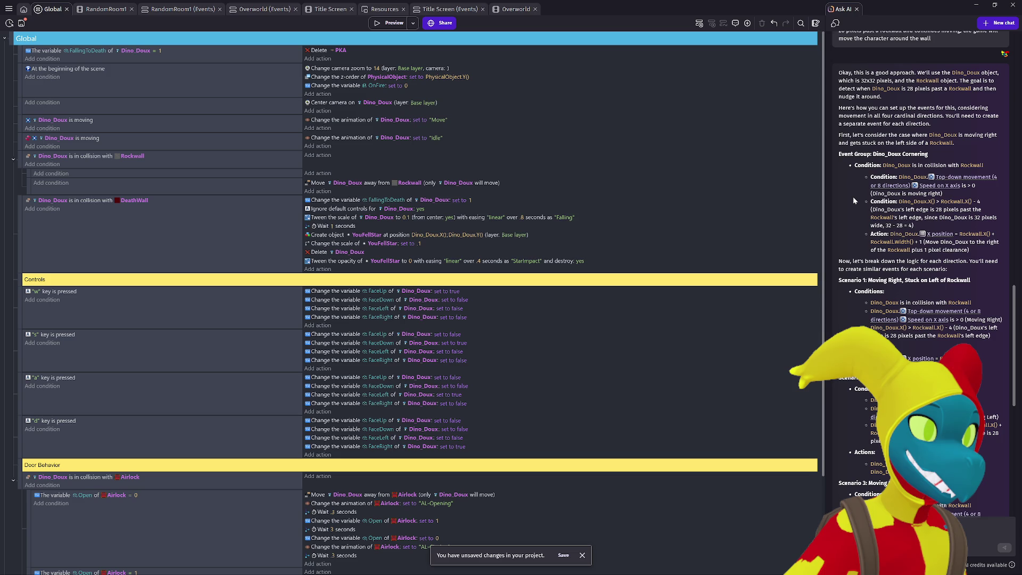
scroll(853, 199, "down", 2)
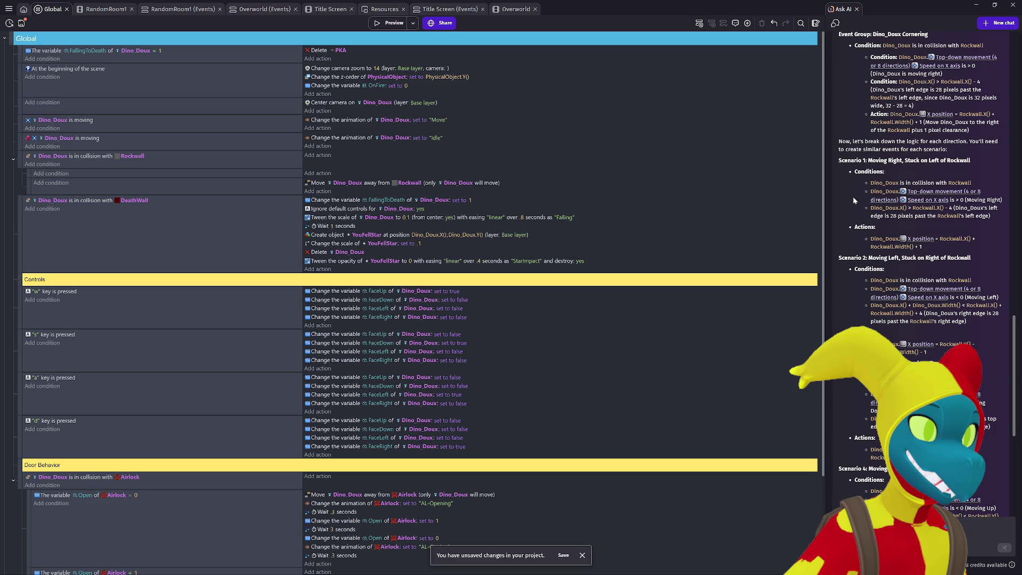
scroll(853, 198, "up", 1)
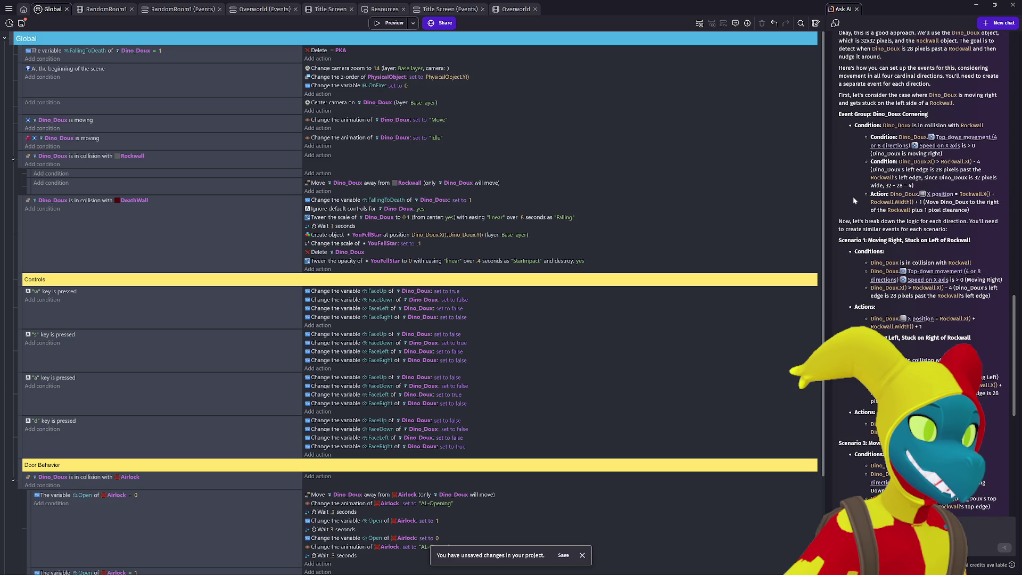
scroll(853, 198, "down", 1)
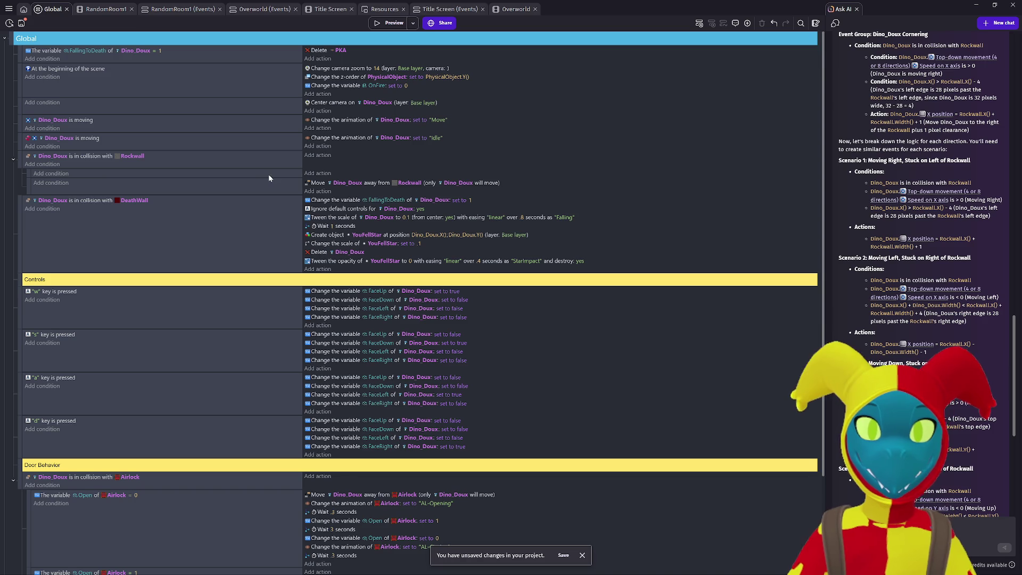
left_click(33, 184)
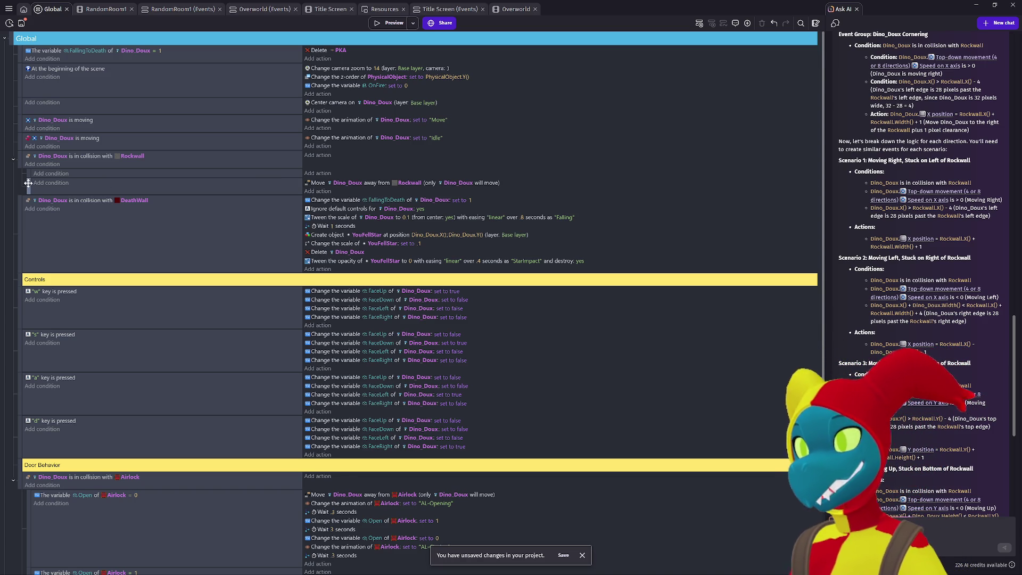
Step: Disable the 'Move Dino_Doux away from Rockwall' action with D
key("d")
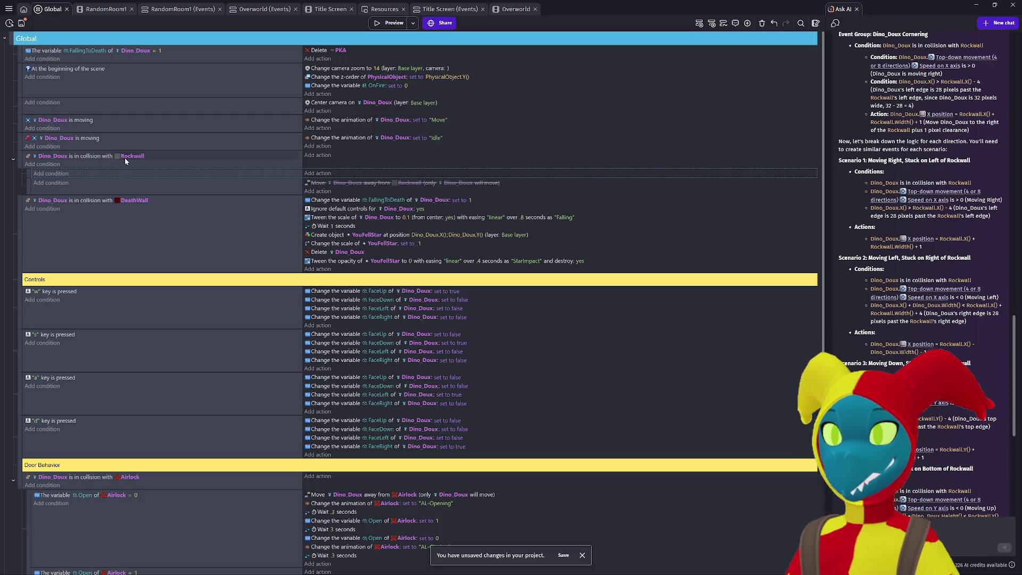
left_click(45, 165)
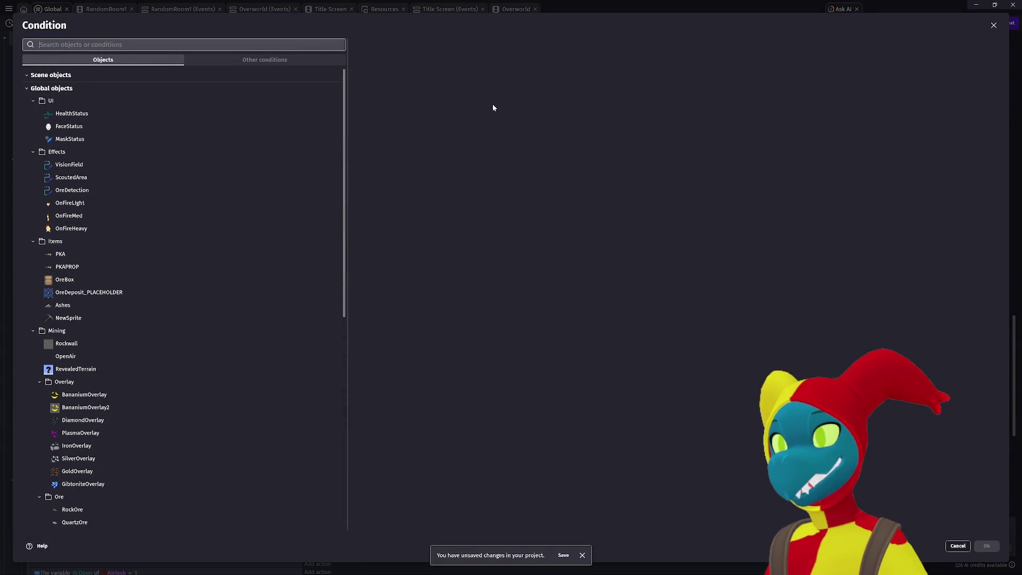
type("dins")
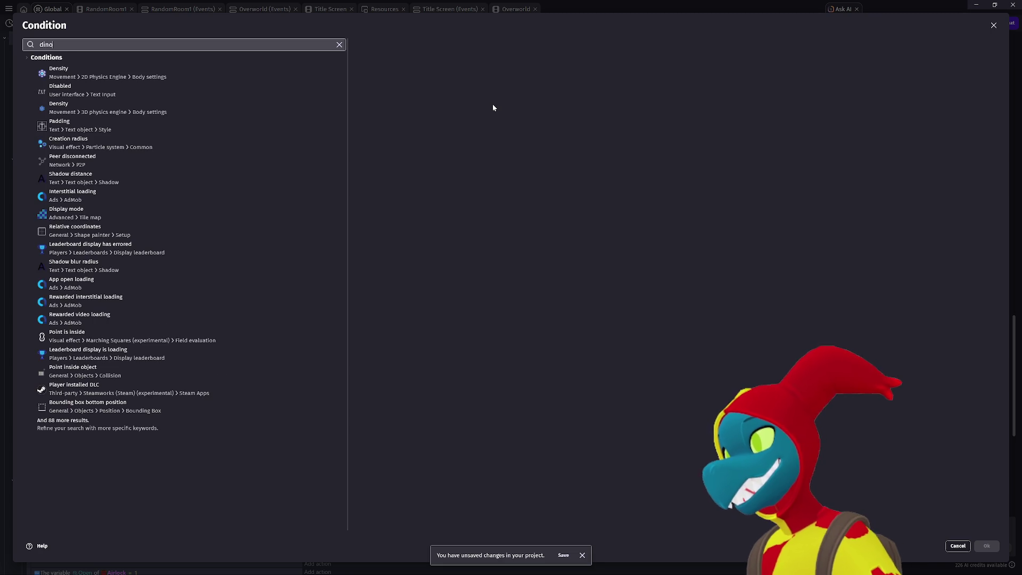
key("BackSpace")
type("o")
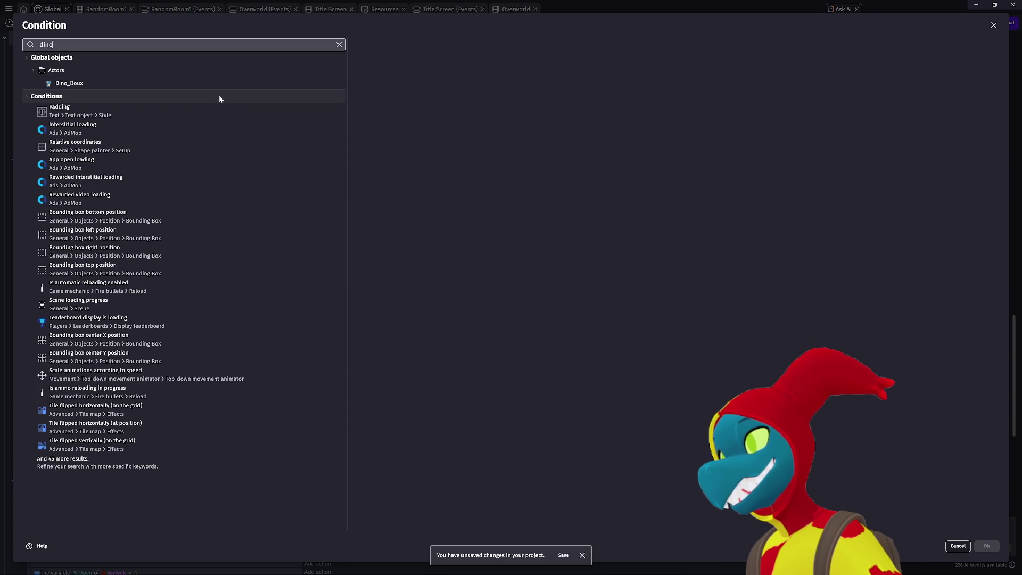
left_click(212, 83)
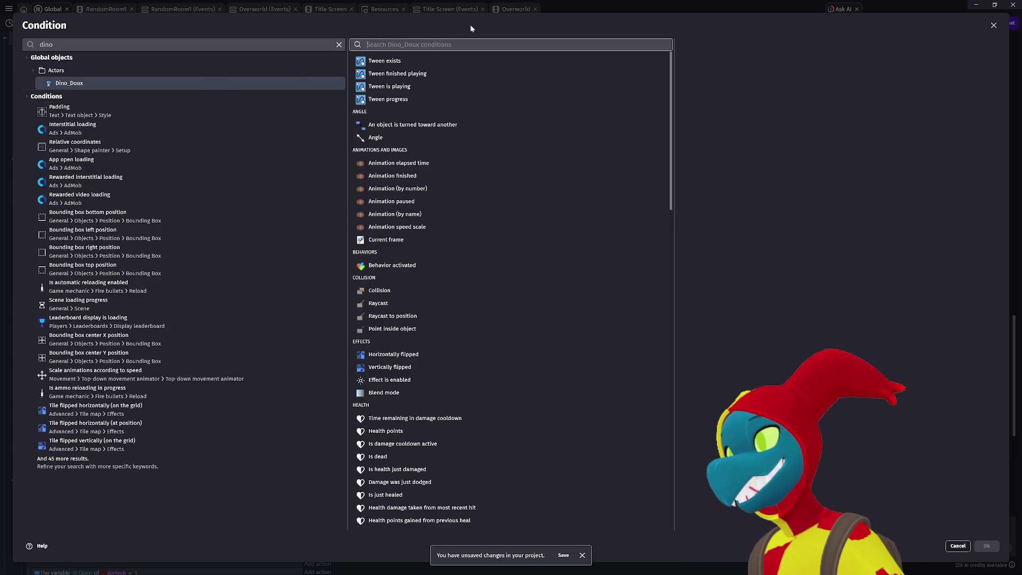
type("topdown")
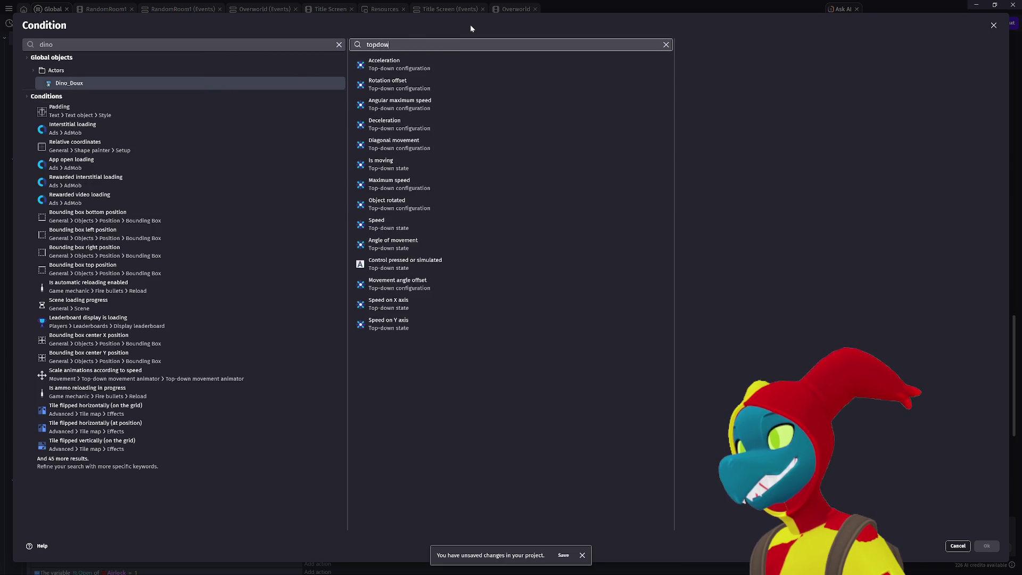
key("BackSpace")
key("BackSpace")
key("BackSpace")
type("town")
key("Escape")
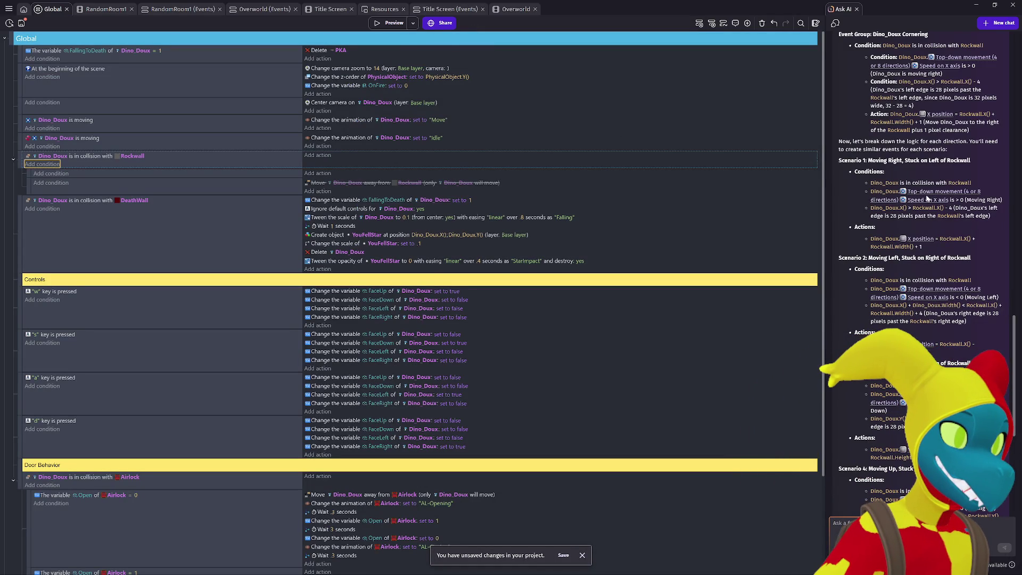
mouse_move(922, 196)
left_click(43, 164)
Step: Add the condition Dino_Doux TopDownMovement Speed > 0 to the Rockwall collision event
type("dino")
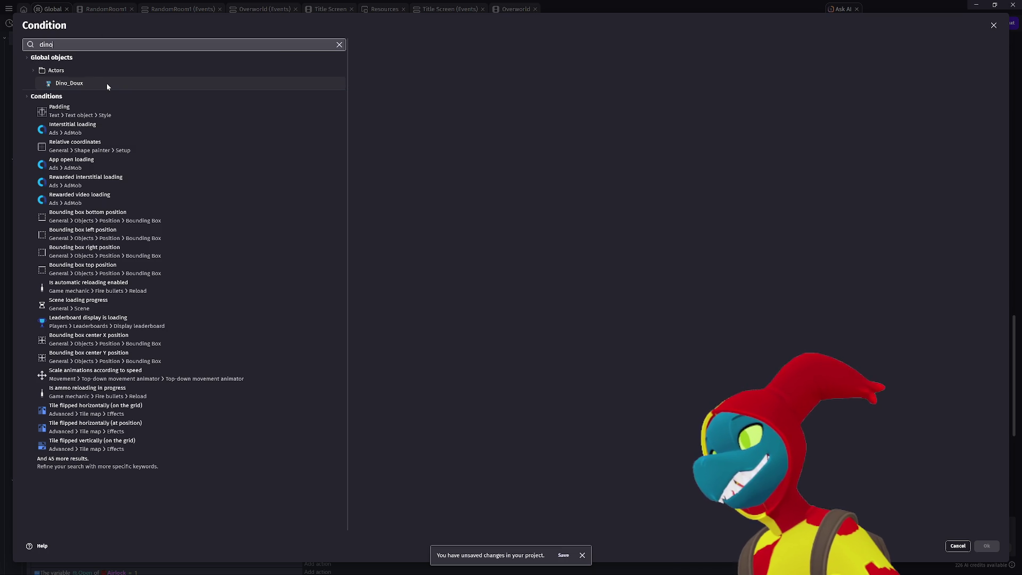
left_click(106, 84)
type("speed")
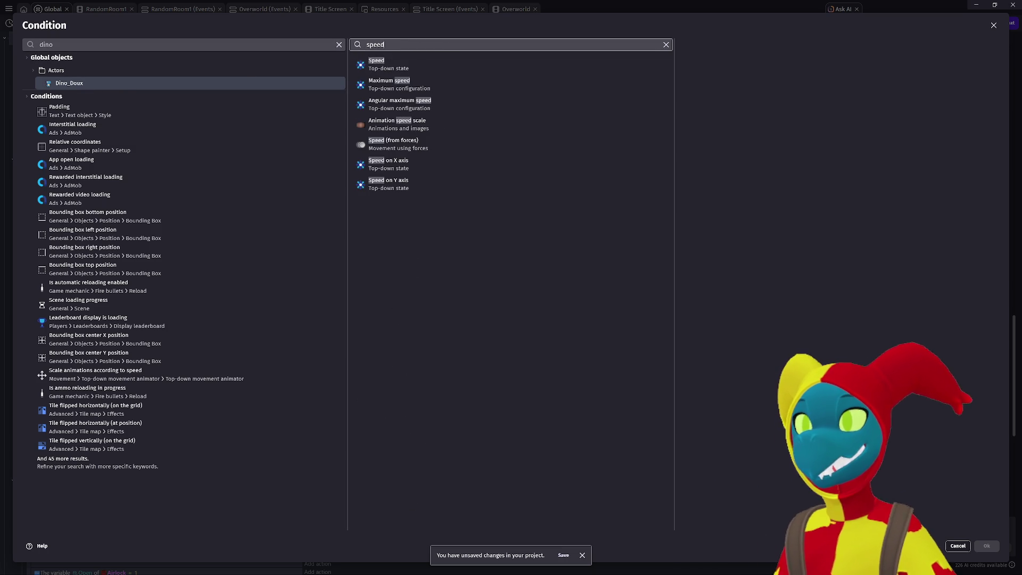
left_click(442, 75)
left_click(714, 96)
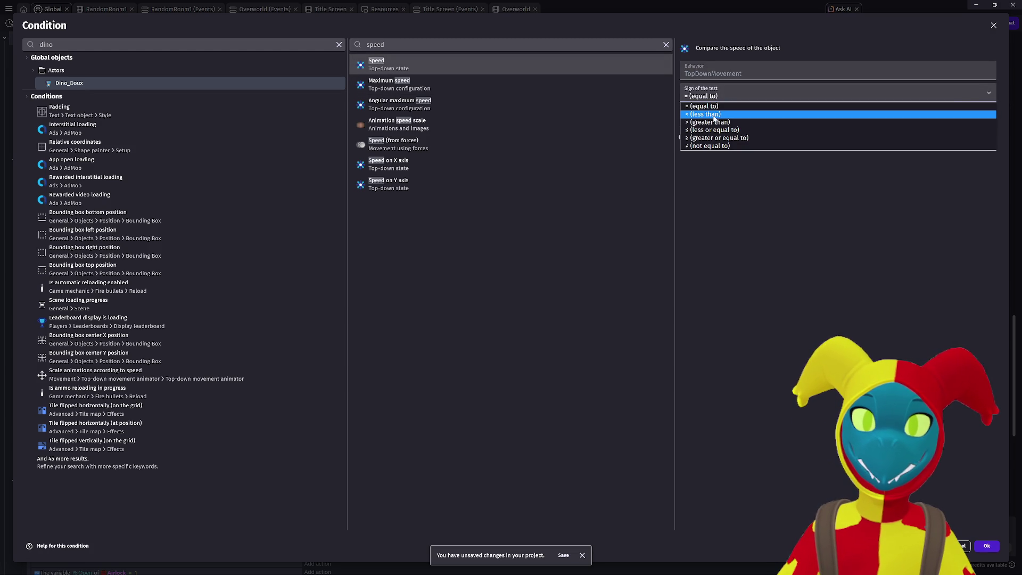
left_click(711, 122)
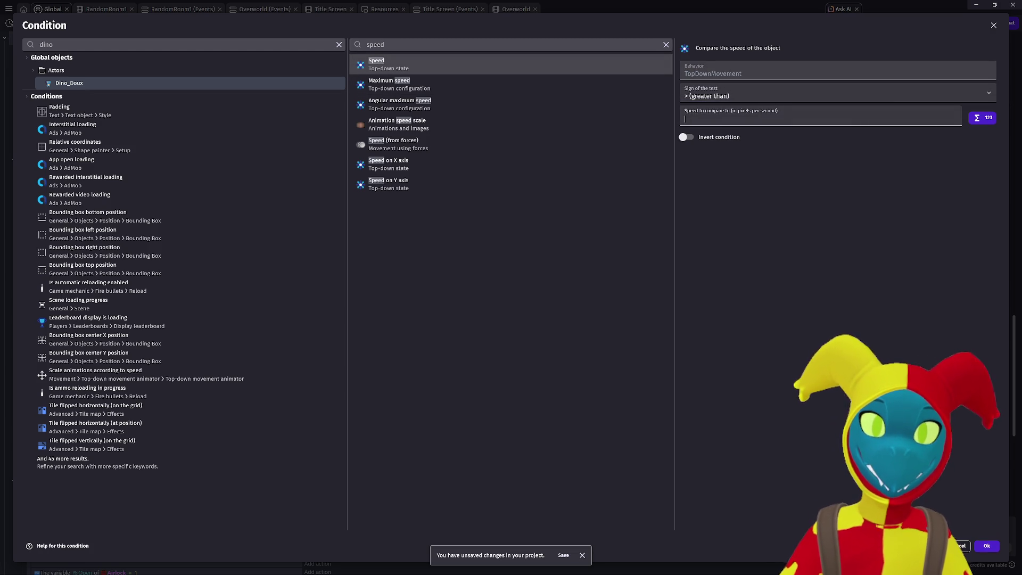
type("0")
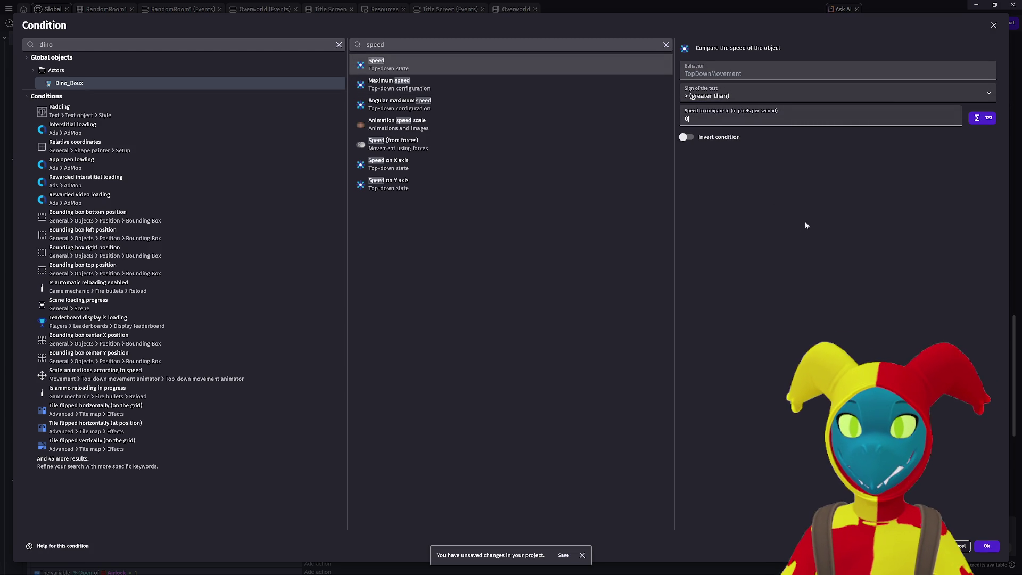
left_click(987, 546)
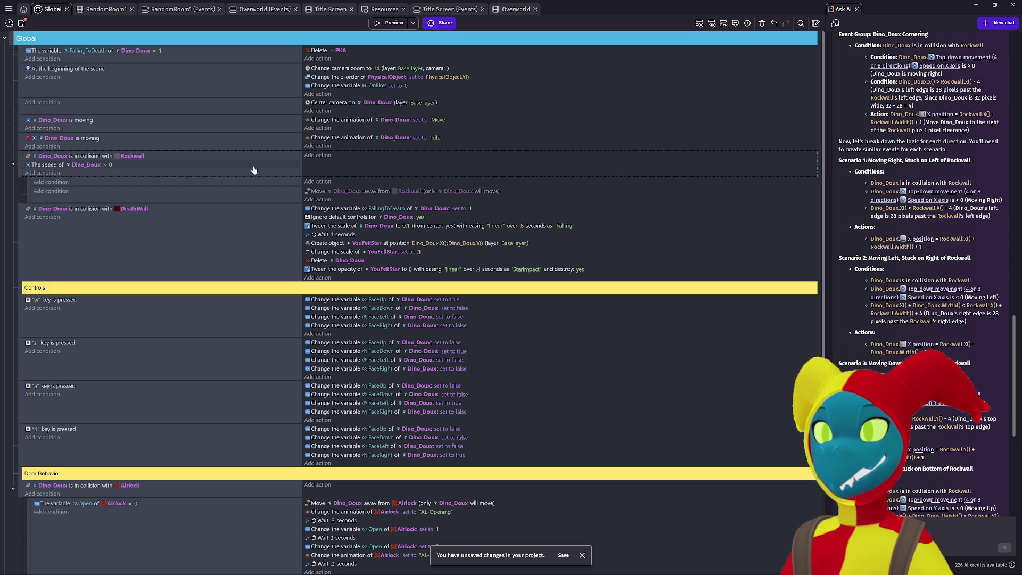
double_click(29, 167)
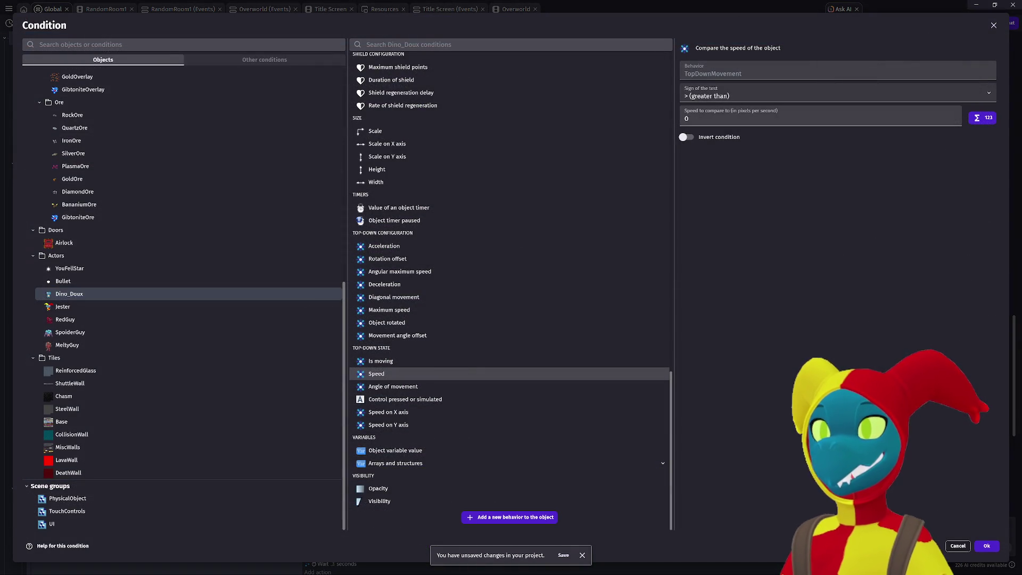
left_click(996, 548)
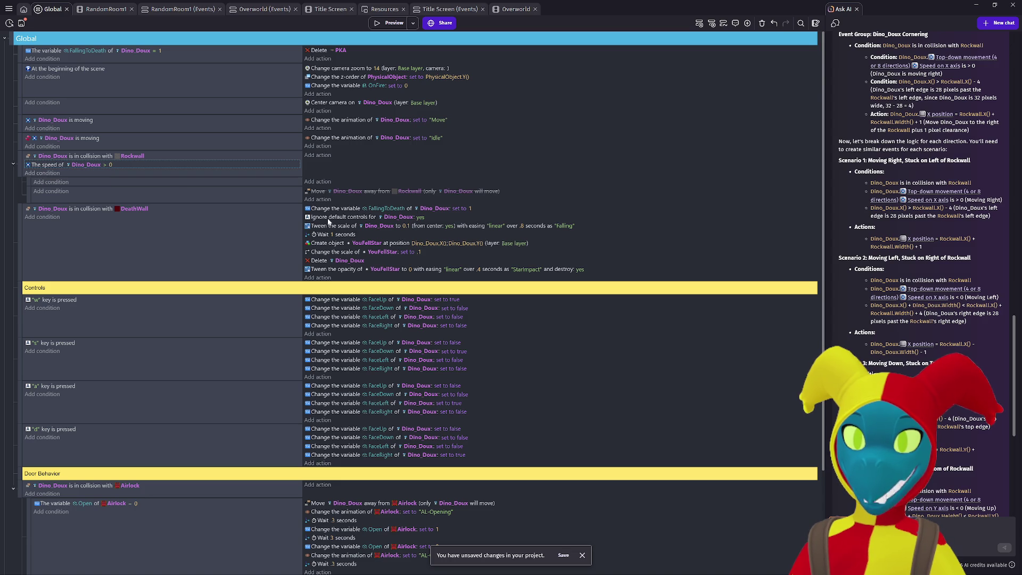
scroll(921, 266, "down", 3)
scroll(921, 266, "up", 3)
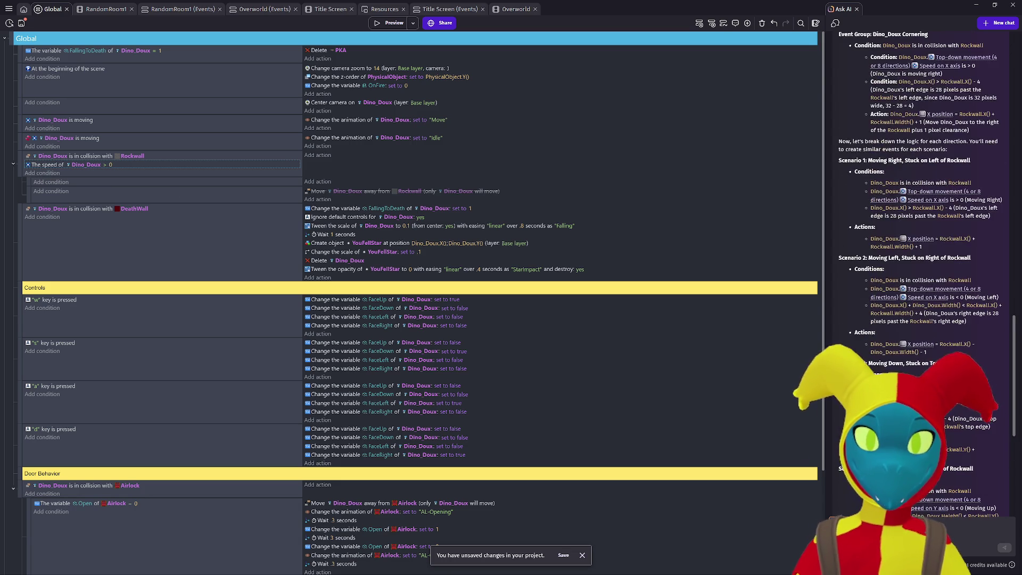
scroll(921, 266, "down", 8)
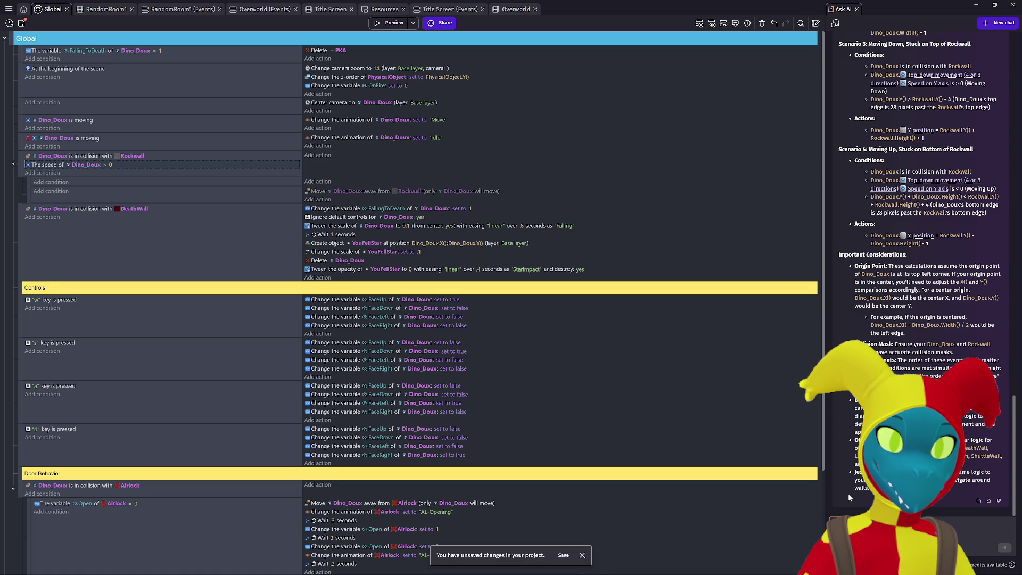
scroll(848, 494, "up", 5)
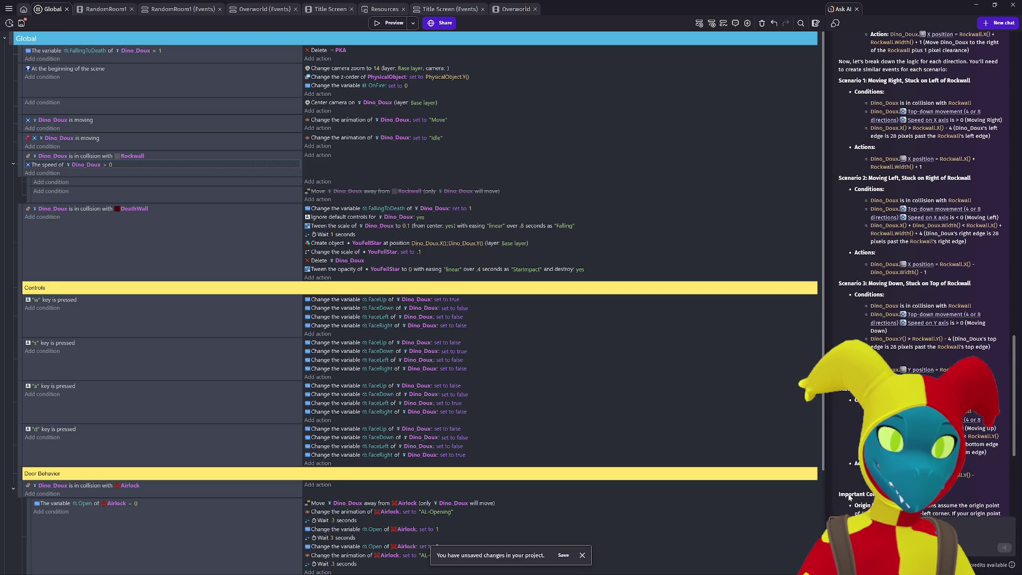
scroll(849, 496, "up", 1)
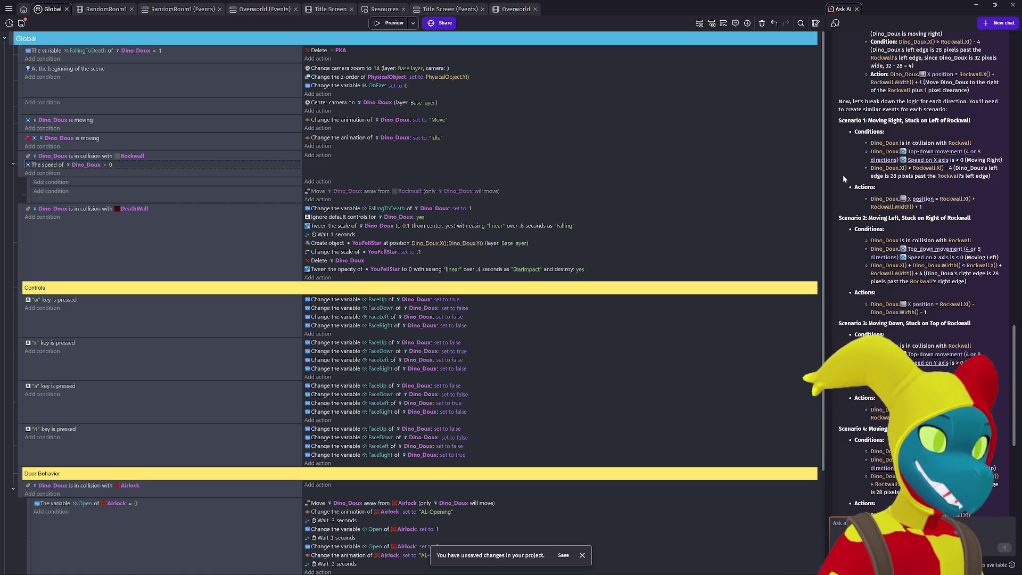
scroll(844, 178, "up", 1)
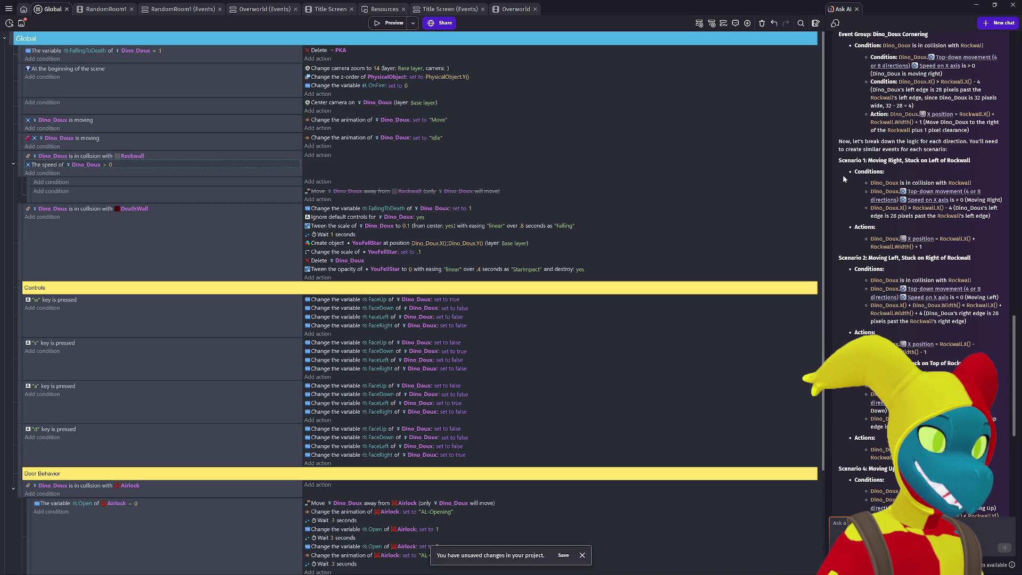
scroll(843, 178, "up", 2)
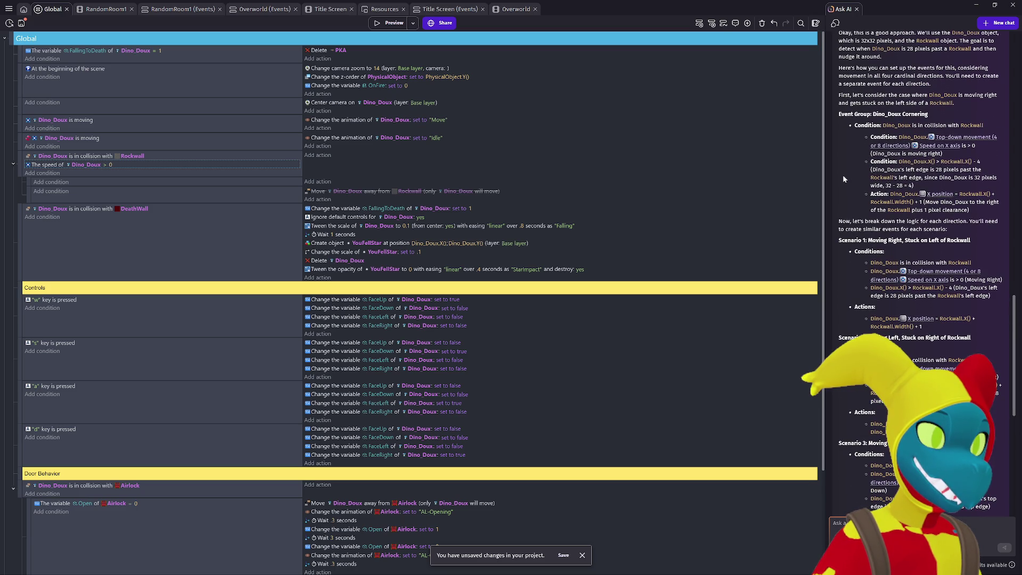
scroll(844, 179, "down", 1)
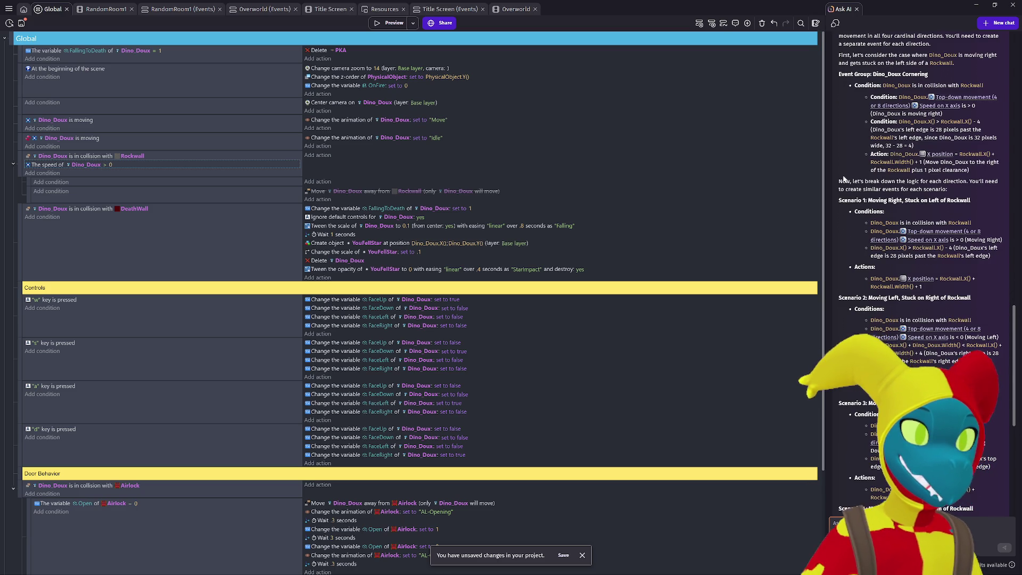
scroll(844, 179, "down", 2)
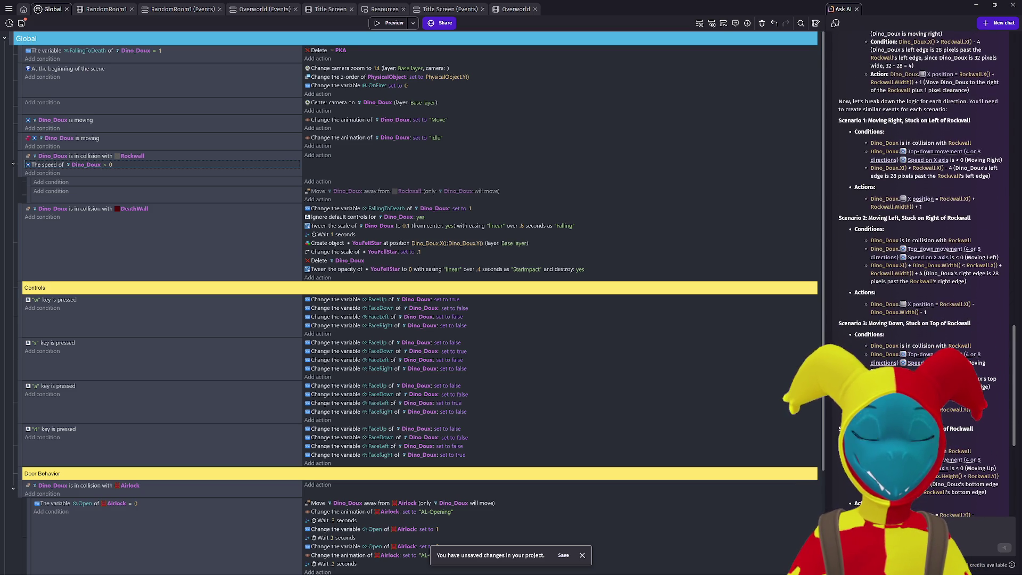
left_click(865, 519)
type("m to make sense, the part 2 of each condition")
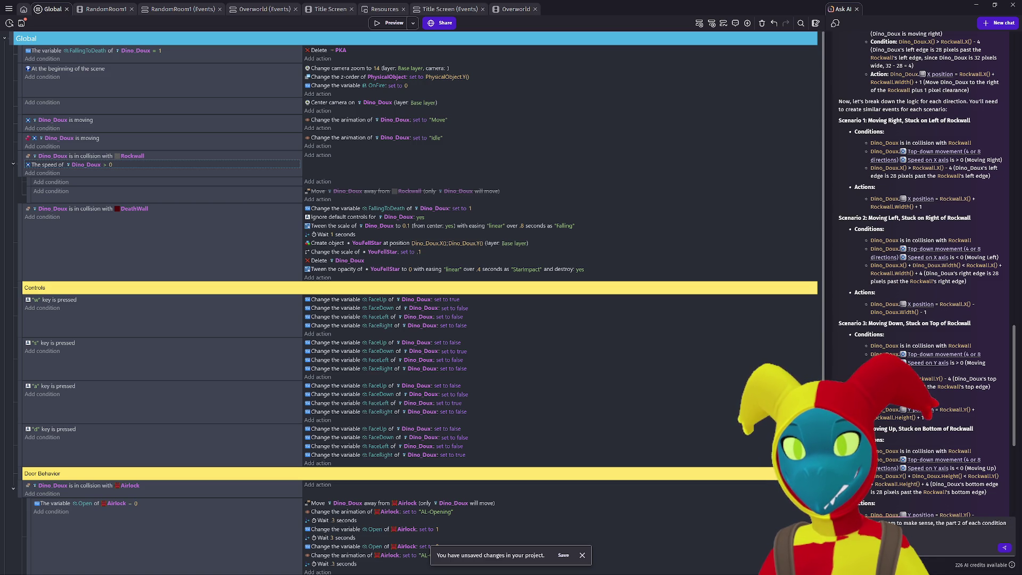
Step: Send a follow-up quoting the 'Speed on X axis' condition and asking why it can't be built
key("BackSpace")
key("BackSpace")
key("BackSpace")
type("dition")
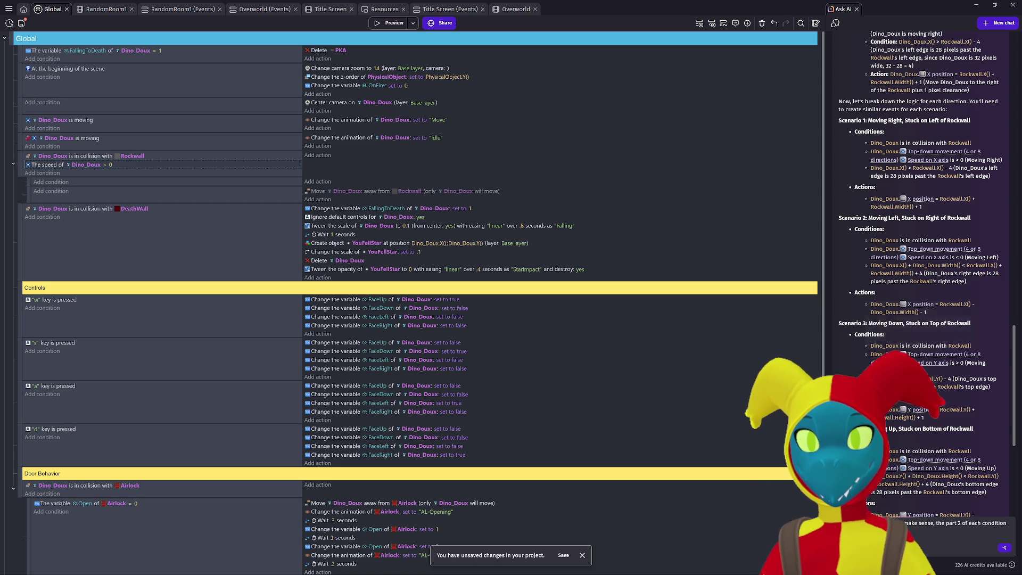
left_click_drag(871, 151, 960, 162)
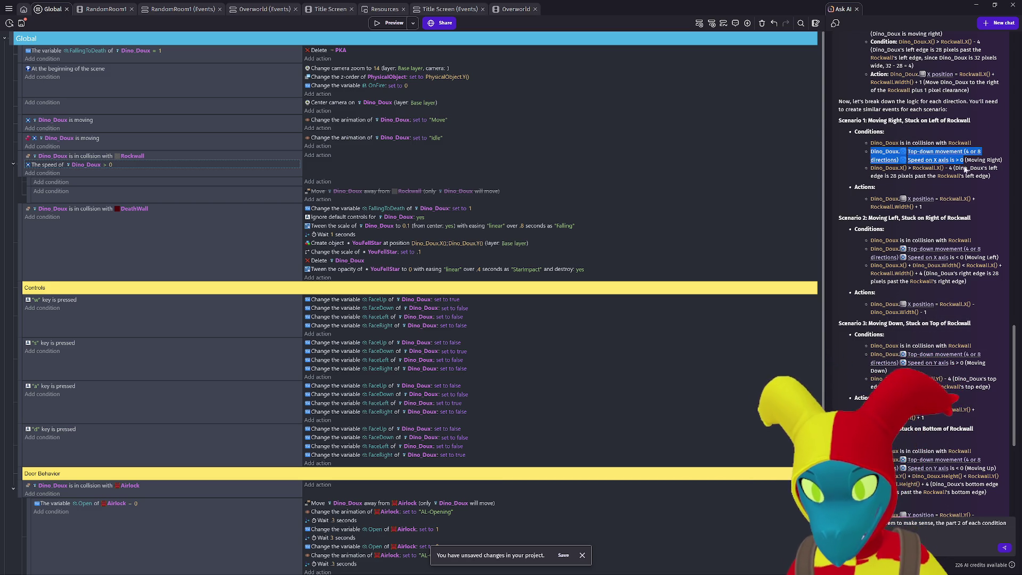
left_click(970, 314)
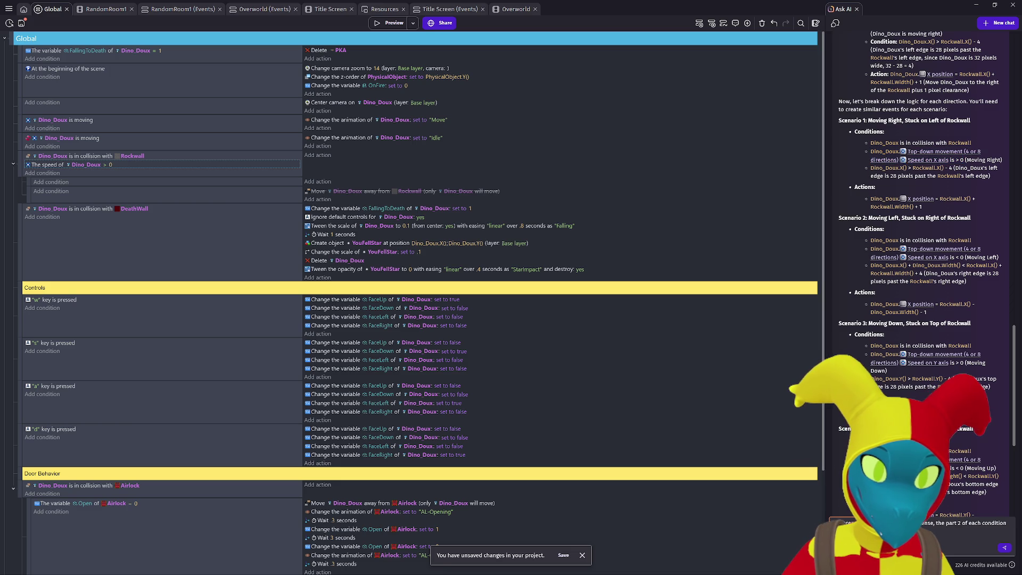
key("ctrl+v")
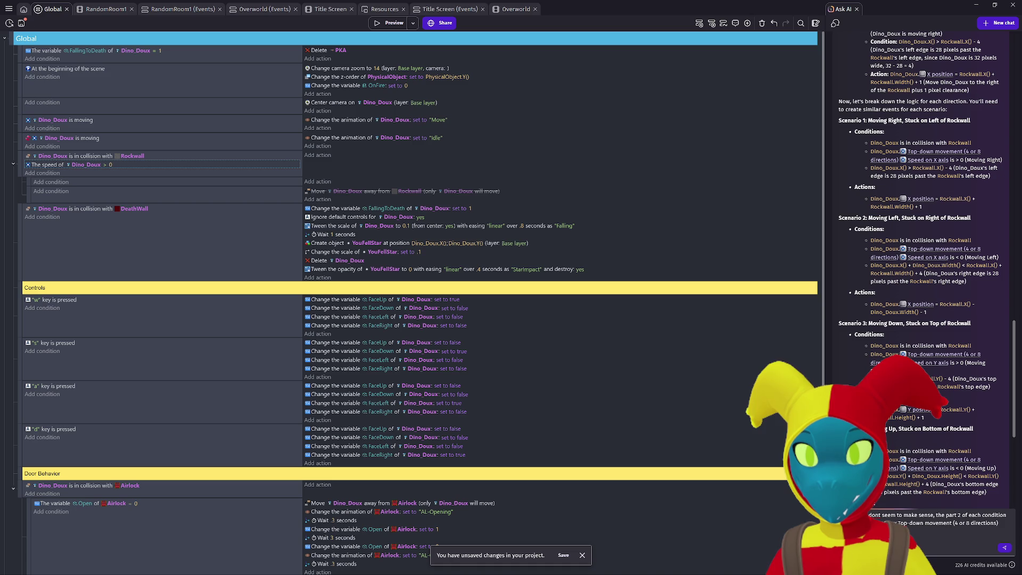
type("ssible t")
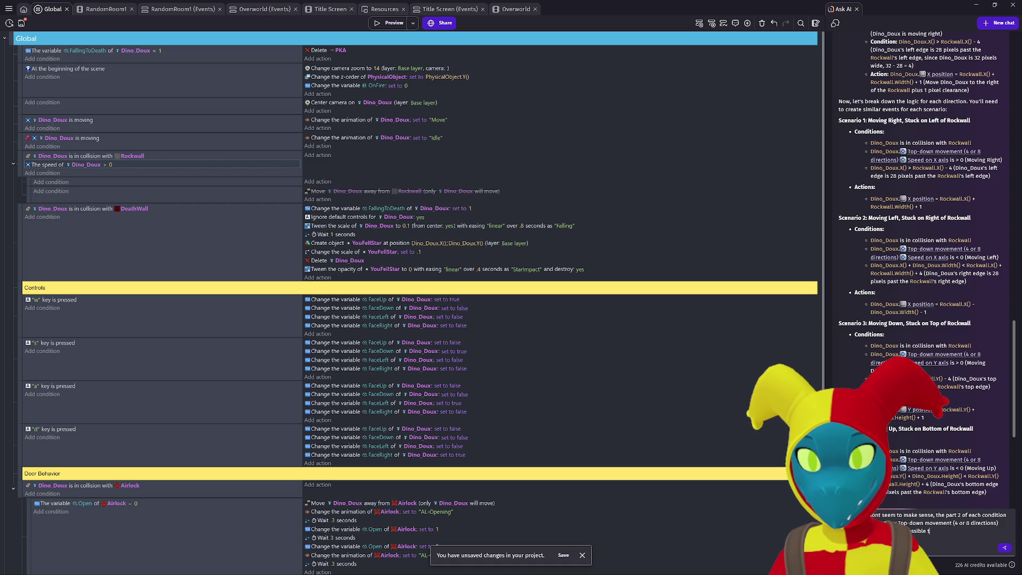
type("he program,")
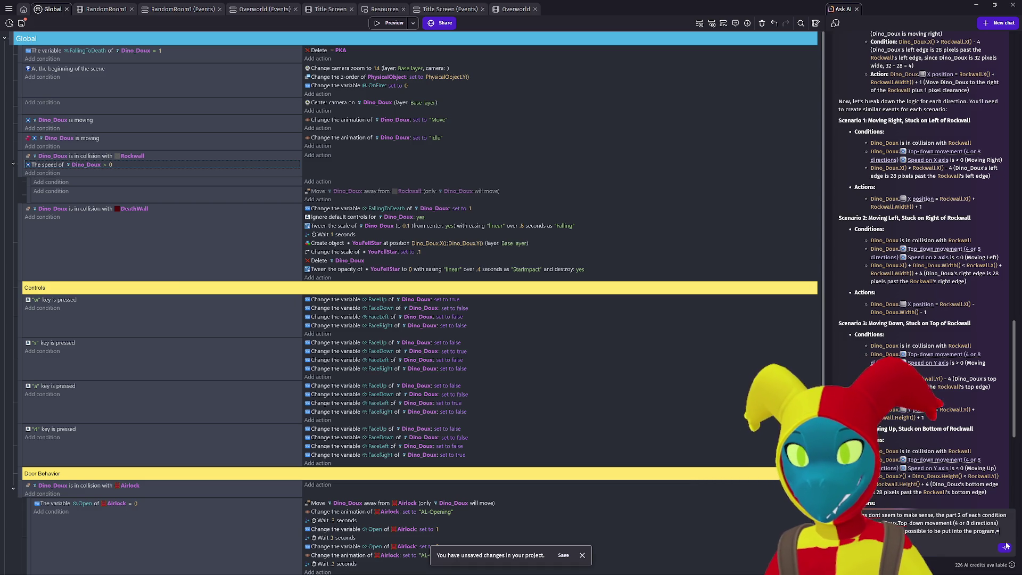
key("Return")
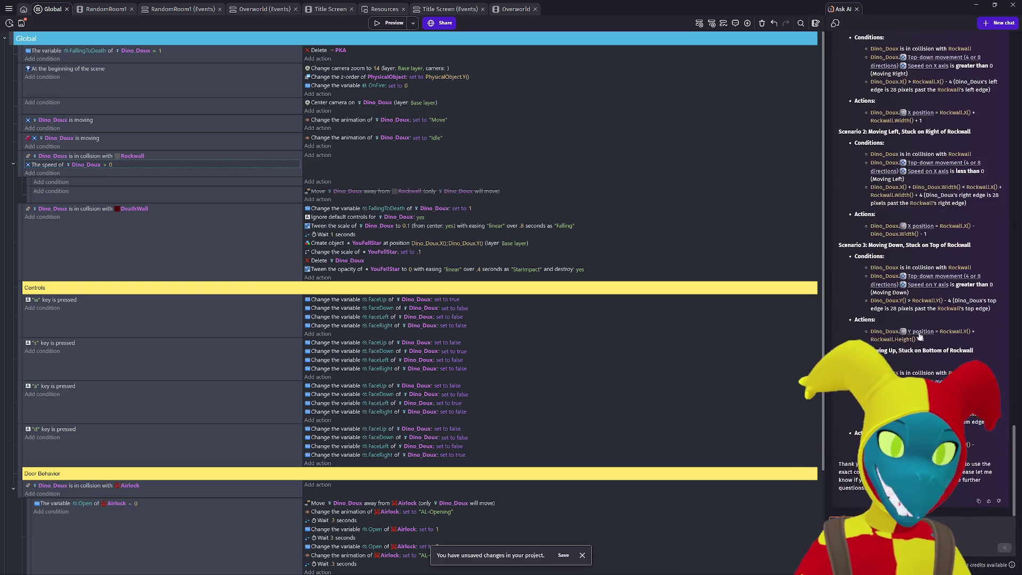
Step: Scroll the Ask AI panel to read the corrected Speed on X axis reply
scroll(928, 334, "up", 3)
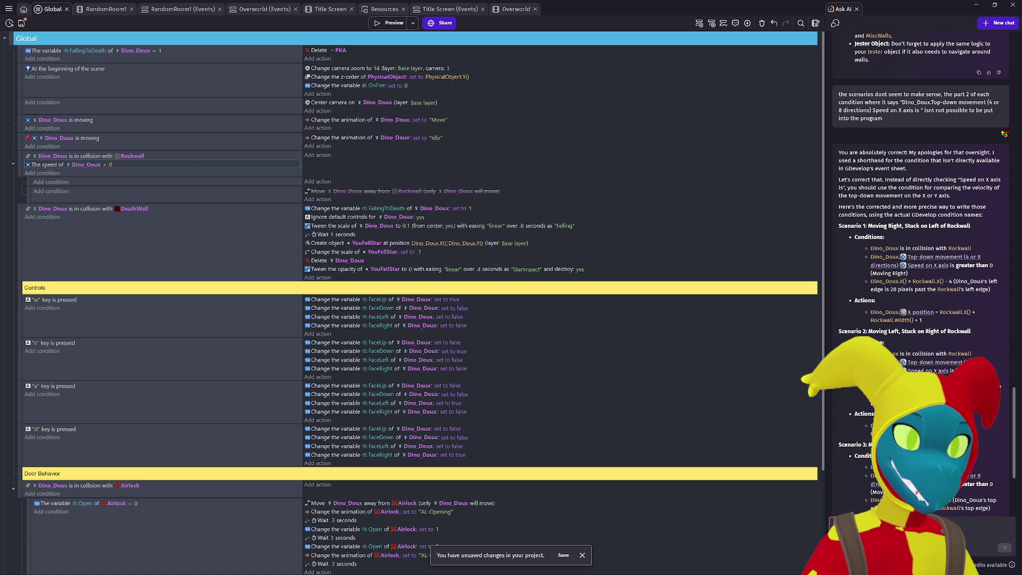
scroll(921, 266, "down", 1)
scroll(854, 409, "down", 1)
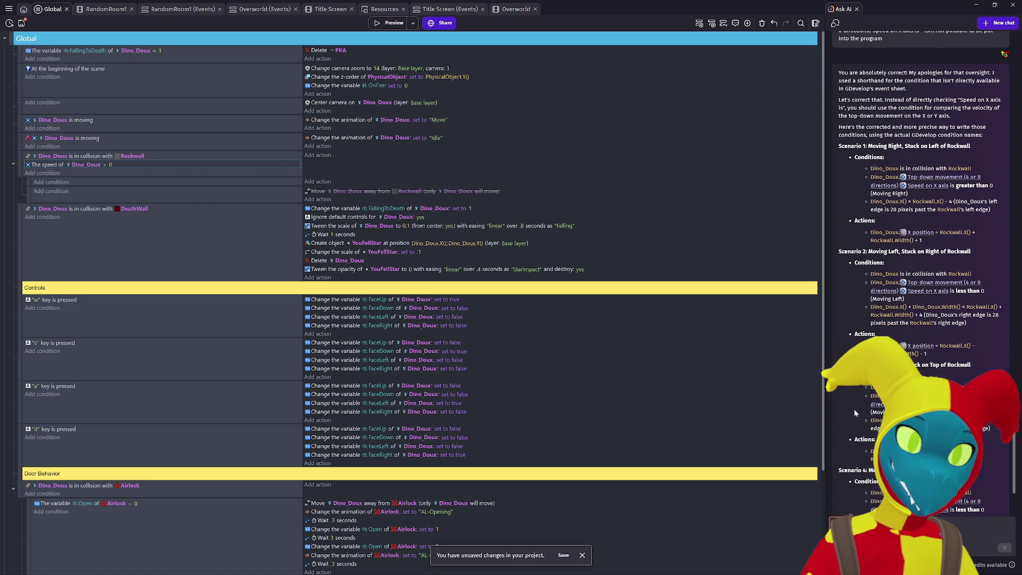
scroll(854, 409, "up", 1)
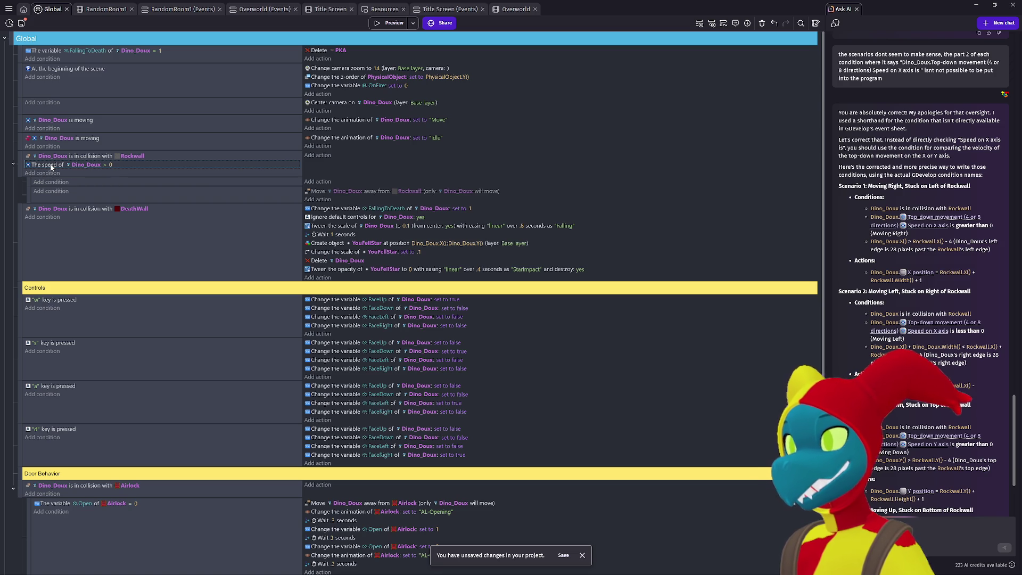
Step: Delete the 'speed of Dino_Doux > 0' condition from the Rockwall collision event
key("Delete")
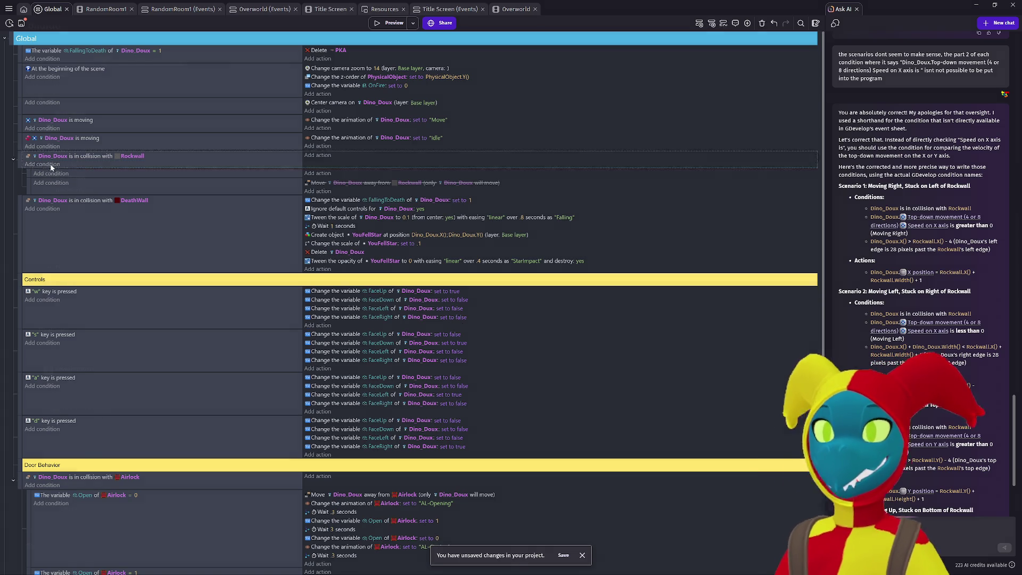
left_click(47, 165)
key("Escape")
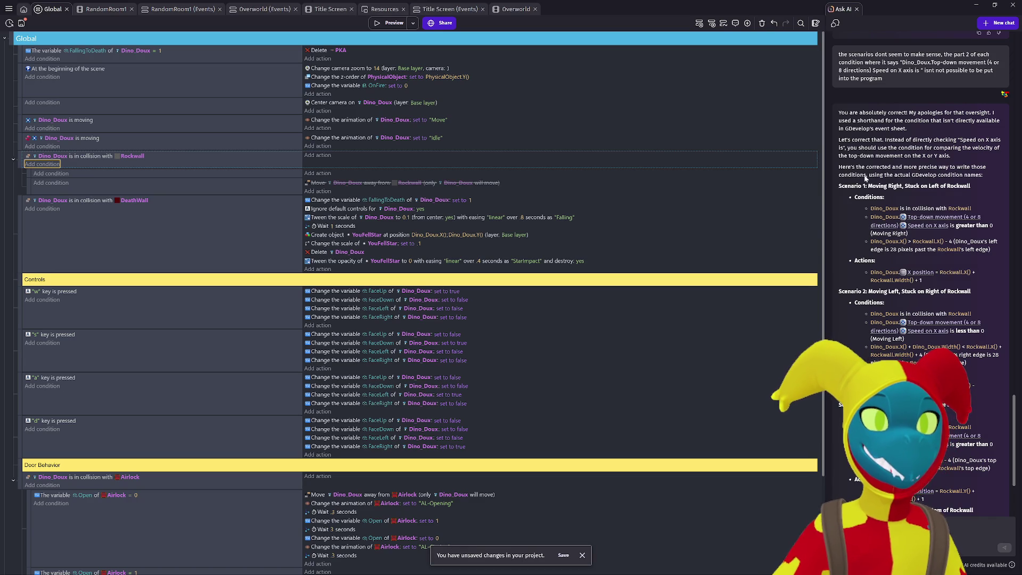
left_click(888, 70)
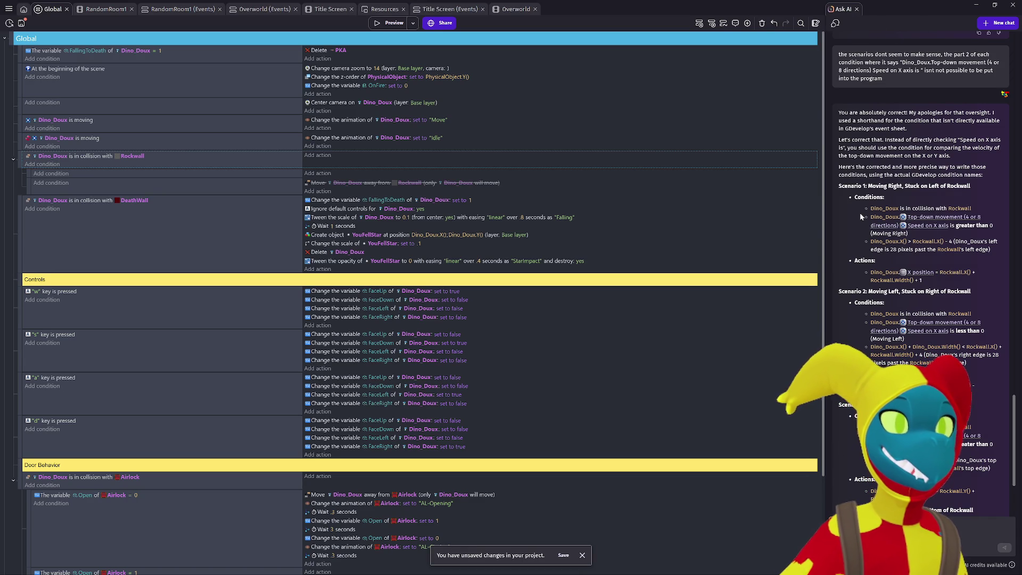
Step: Highlight the AI's suggested top-down movement condition and start a new Rockwall event condition
left_click_drag(870, 216, 920, 236)
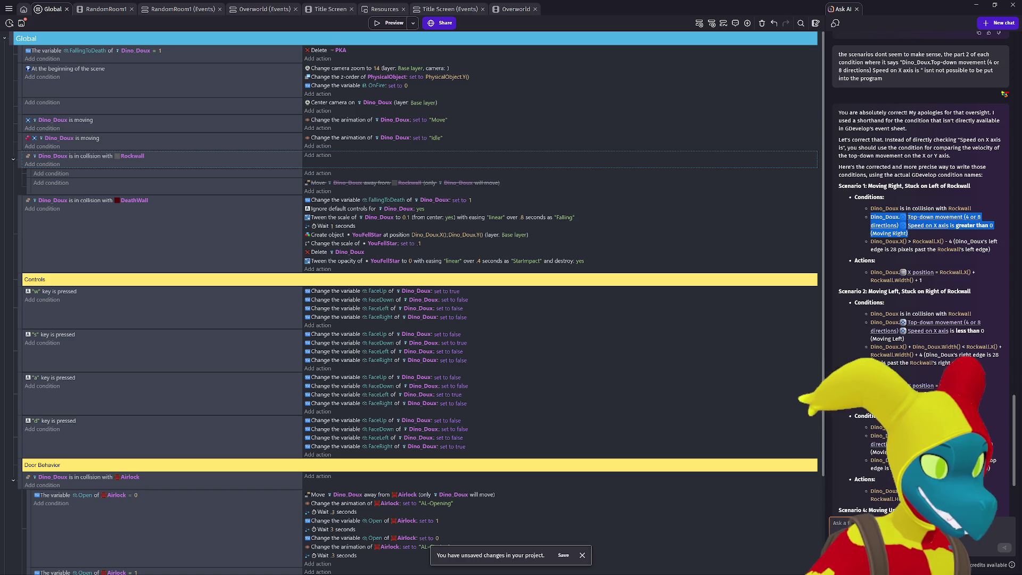
left_click(905, 527)
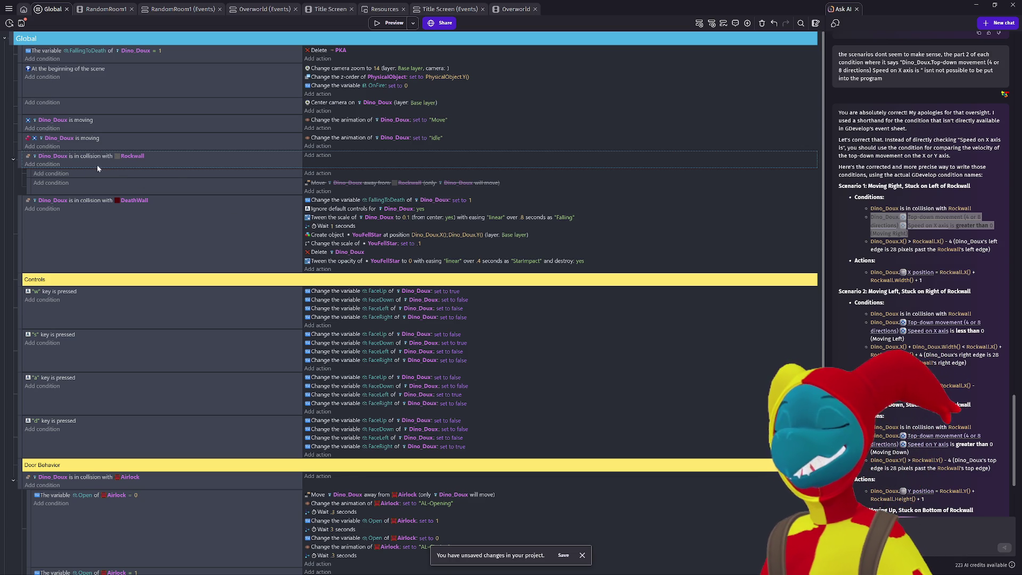
left_click(173, 166)
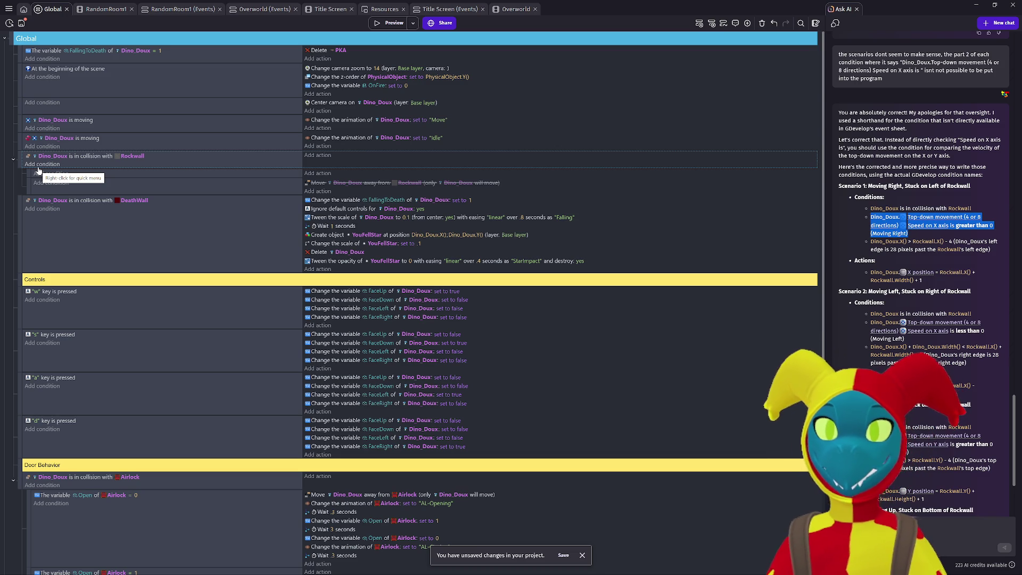
left_click(41, 164)
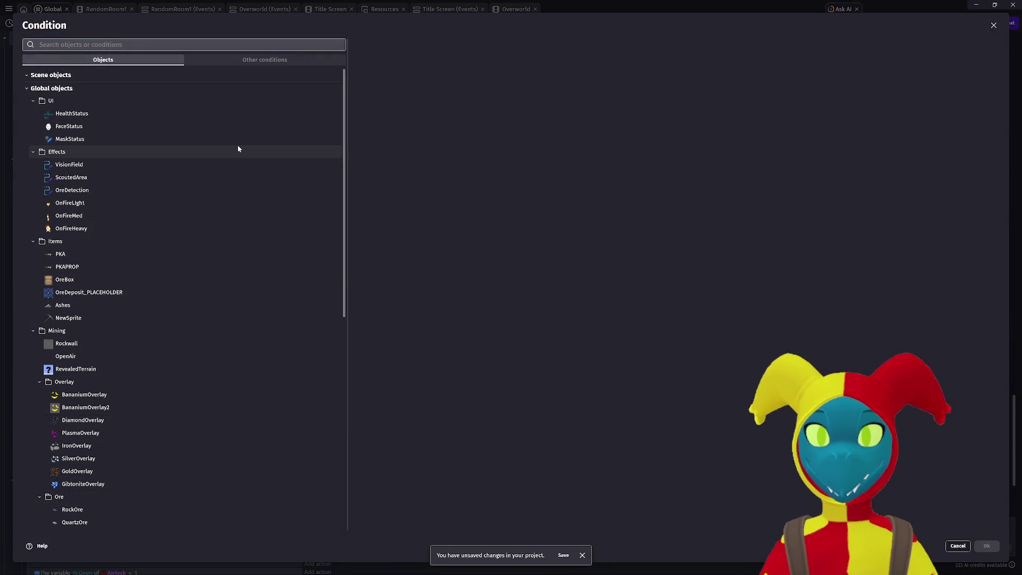
Step: Add the condition Dino_Doux Speed on X axis > 0 to the Rockwall collision event
type("dino")
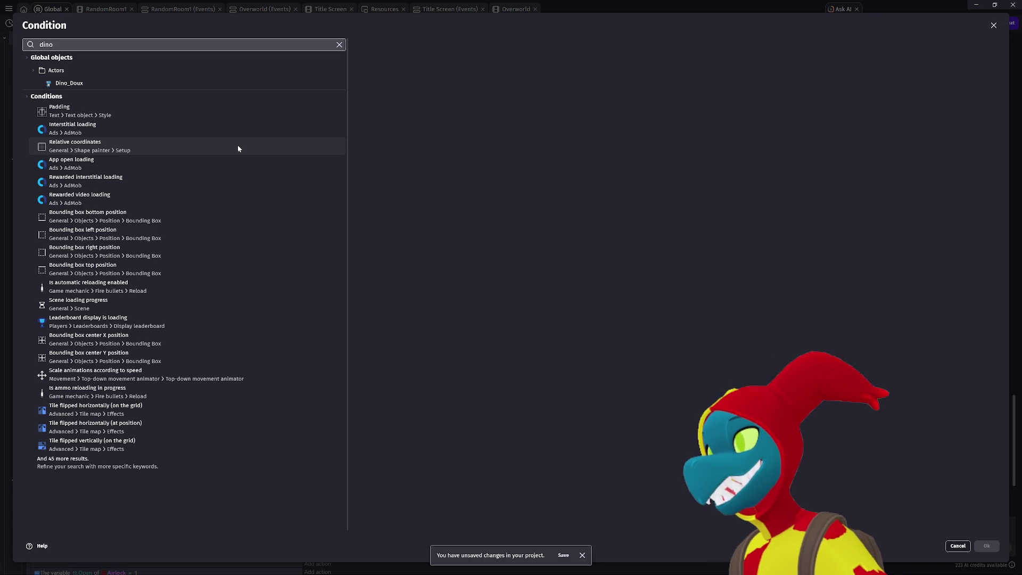
left_click(209, 86)
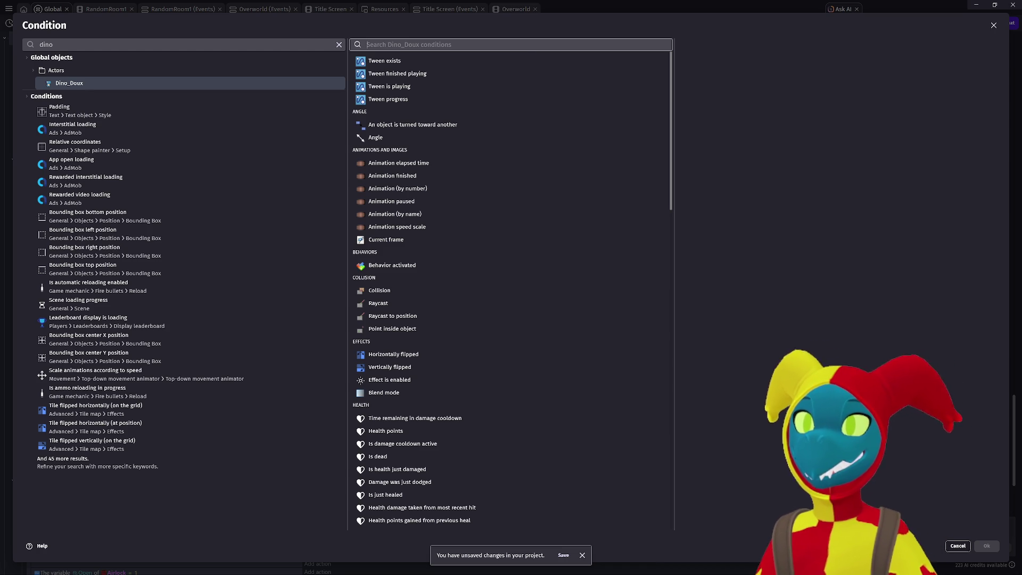
type("speed")
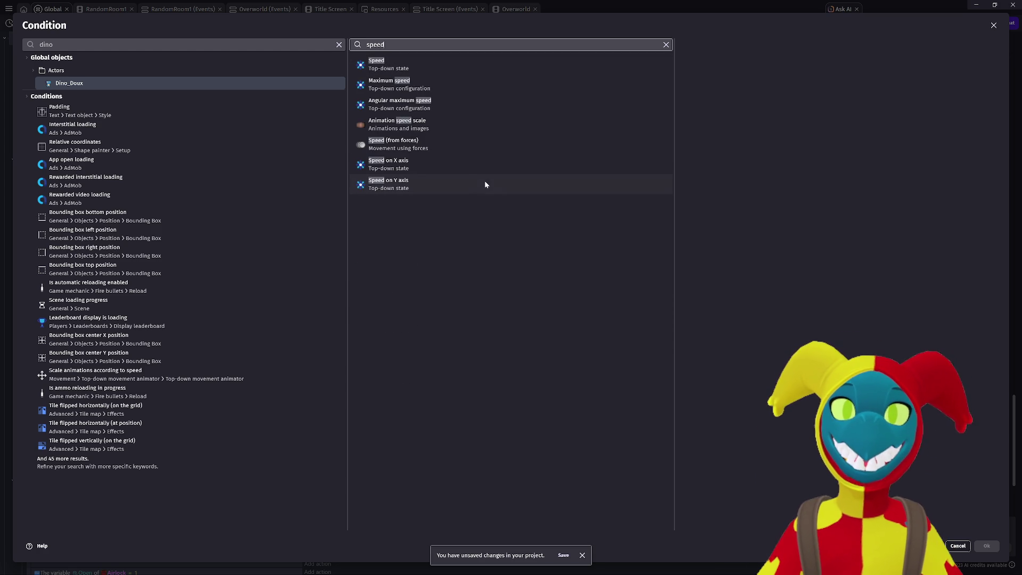
left_click(478, 167)
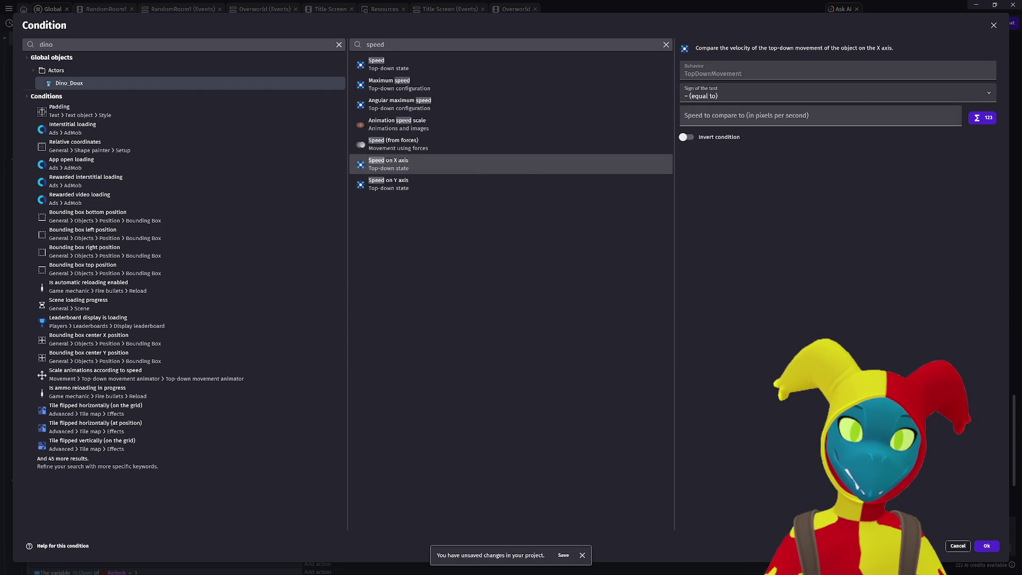
left_click(686, 100)
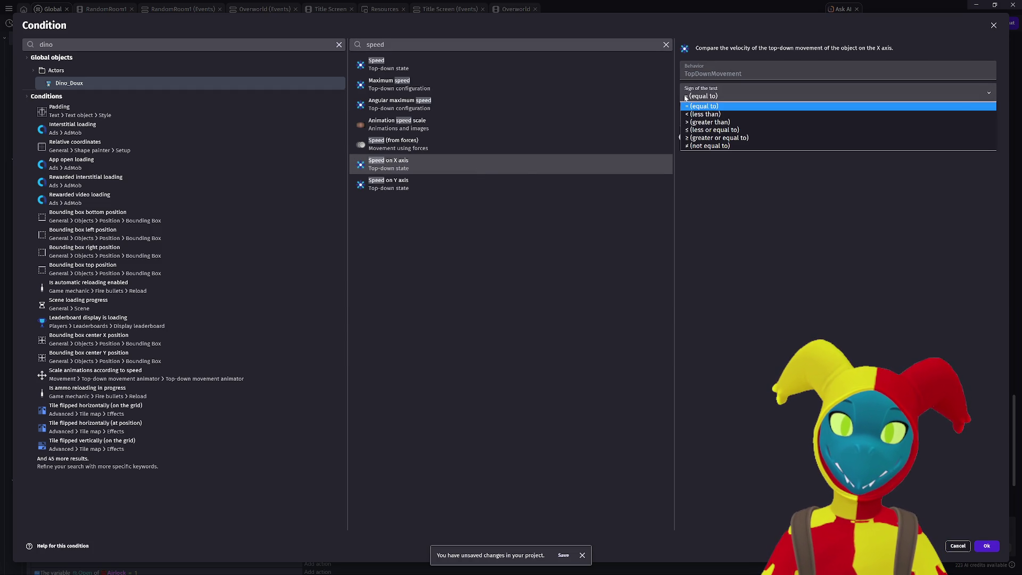
left_click(692, 122)
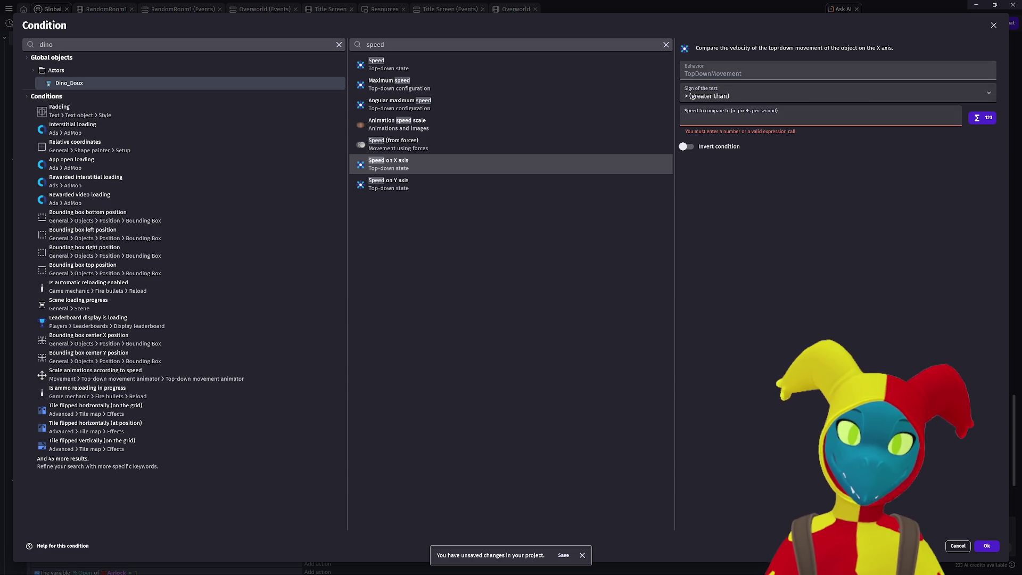
type("0")
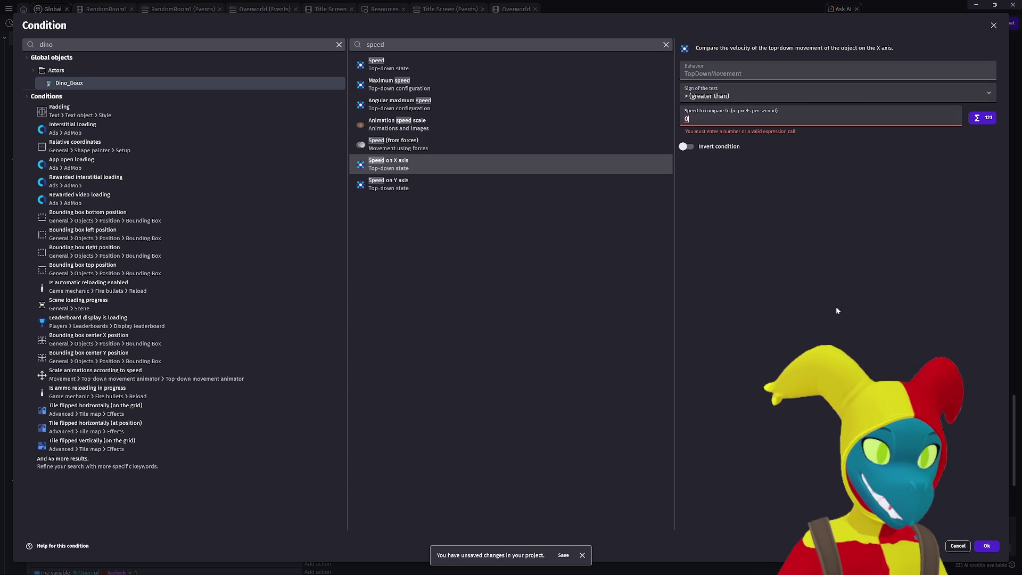
left_click(988, 546)
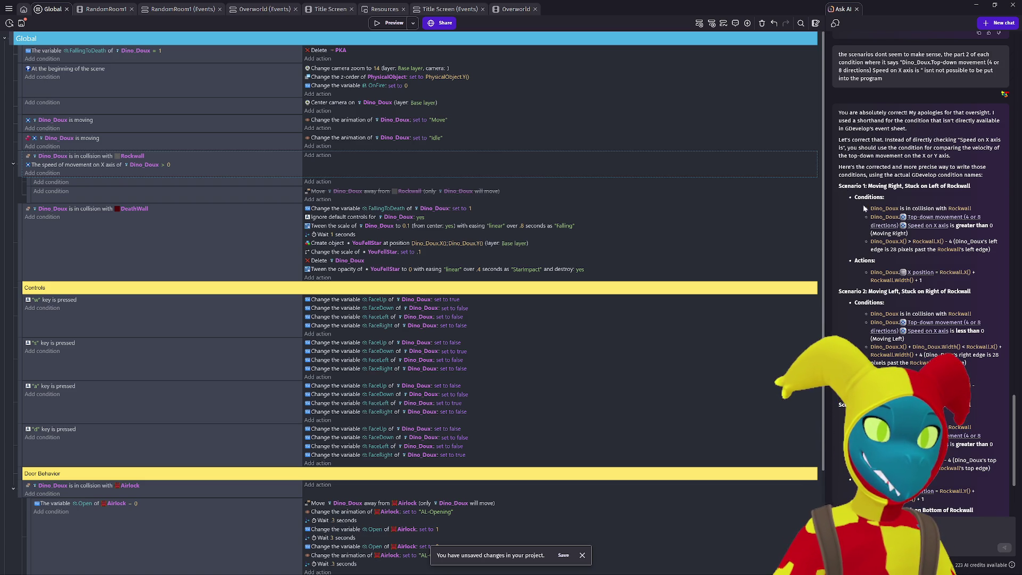
Step: Select and read the AI's Scenario 1 explanations in the Ask AI answer
double_click(844, 187)
mouse_move(839, 186)
left_mouse_down()
mouse_move(990, 247)
mouse_move(843, 405)
left_mouse_up()
scroll(843, 405, "down", 3)
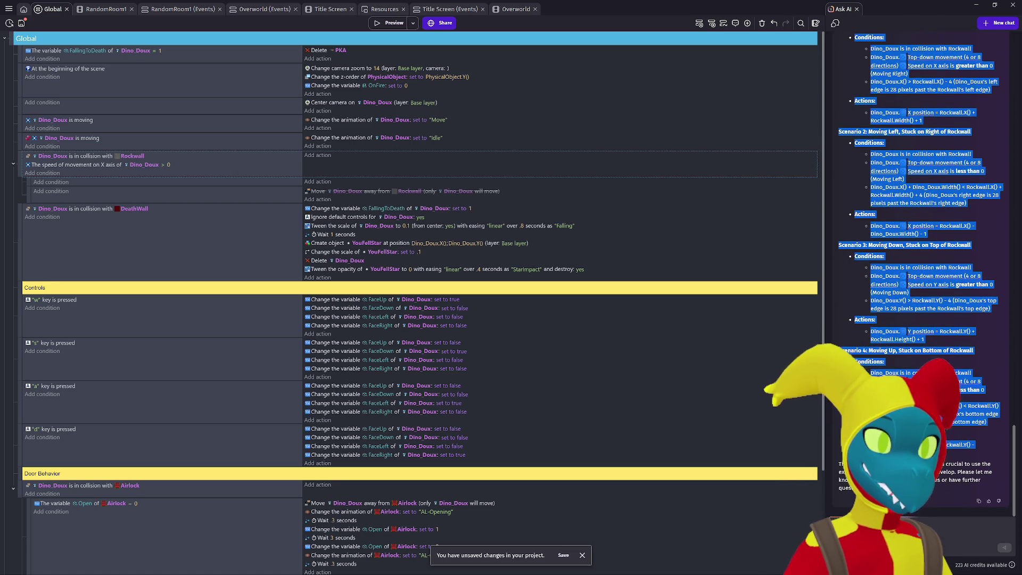
key("alt+Tab")
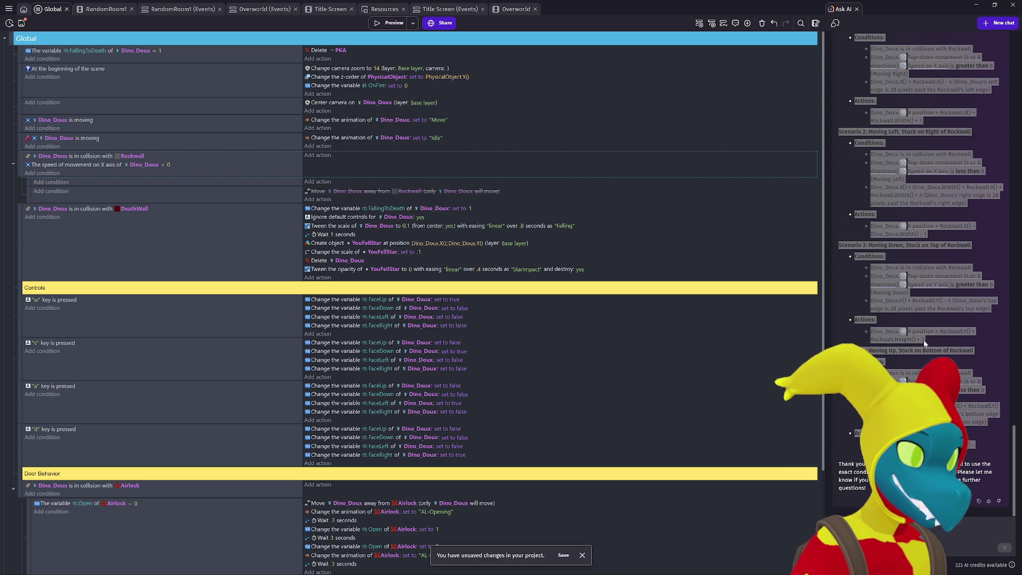
scroll(858, 260, "up", 3)
left_click(851, 272)
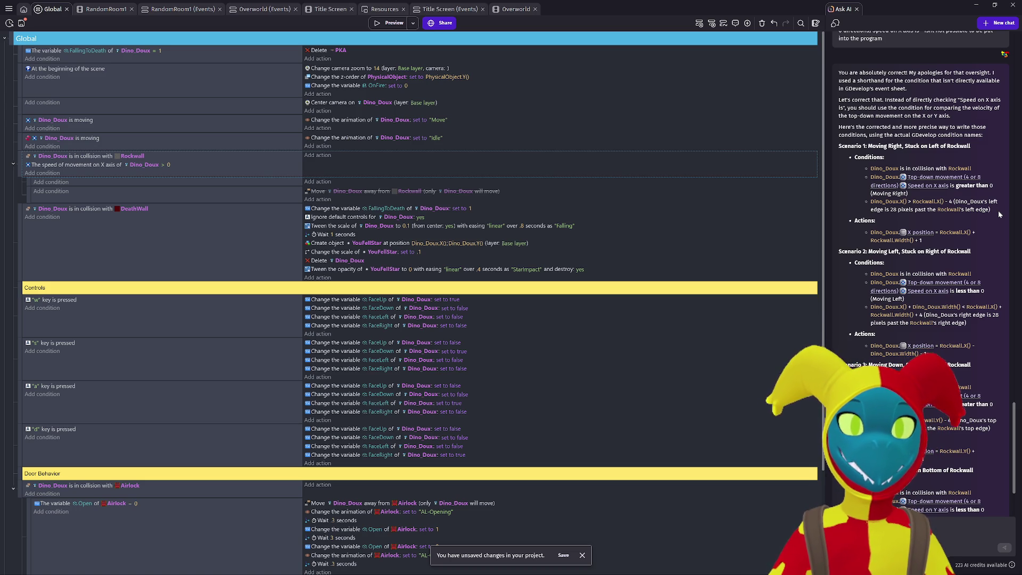
Step: Highlight the AI's left-edge position check, then add another condition to the Rockwall event
left_click_drag(992, 210, 871, 202)
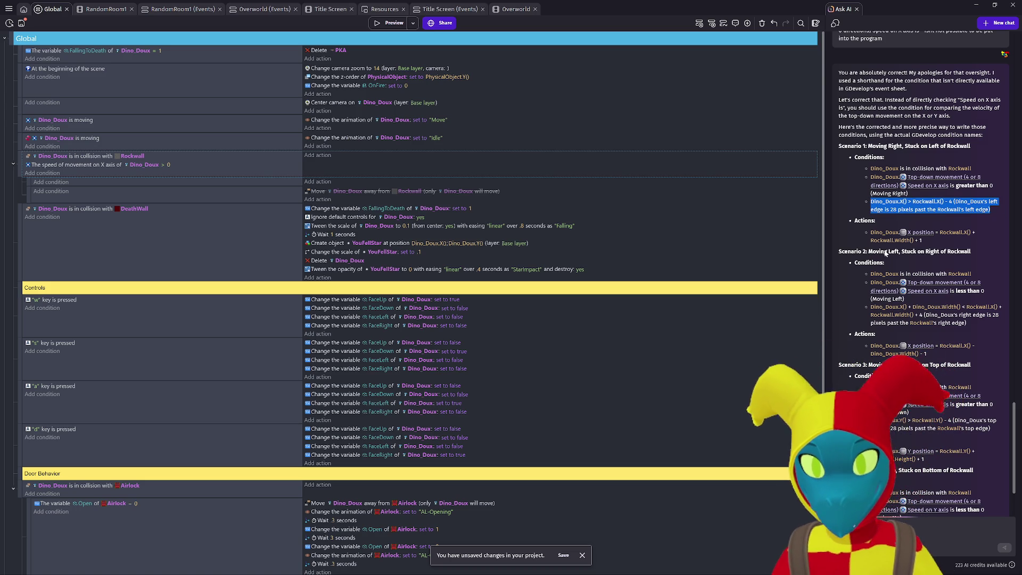
key("alt+Tab")
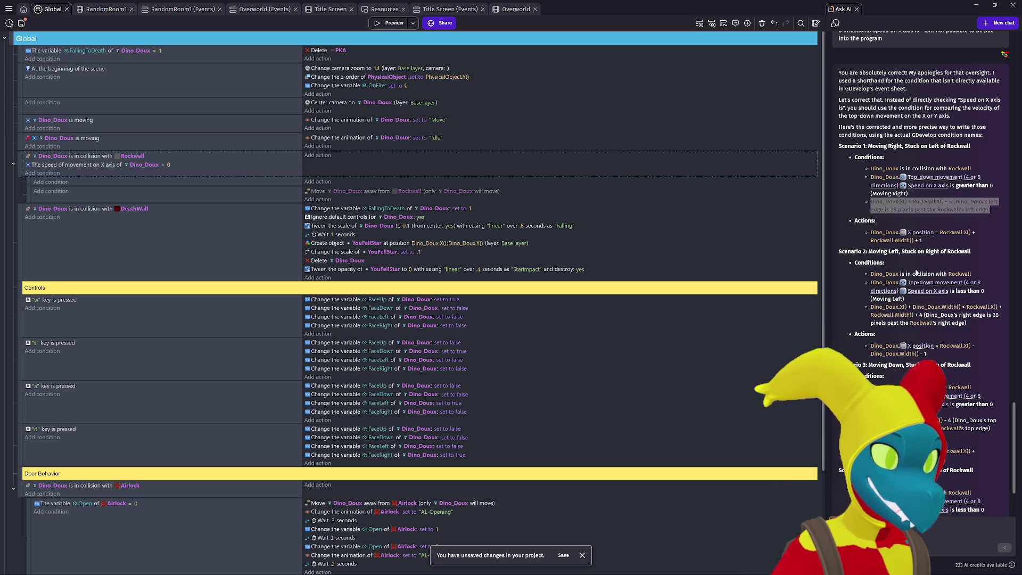
left_click(846, 203)
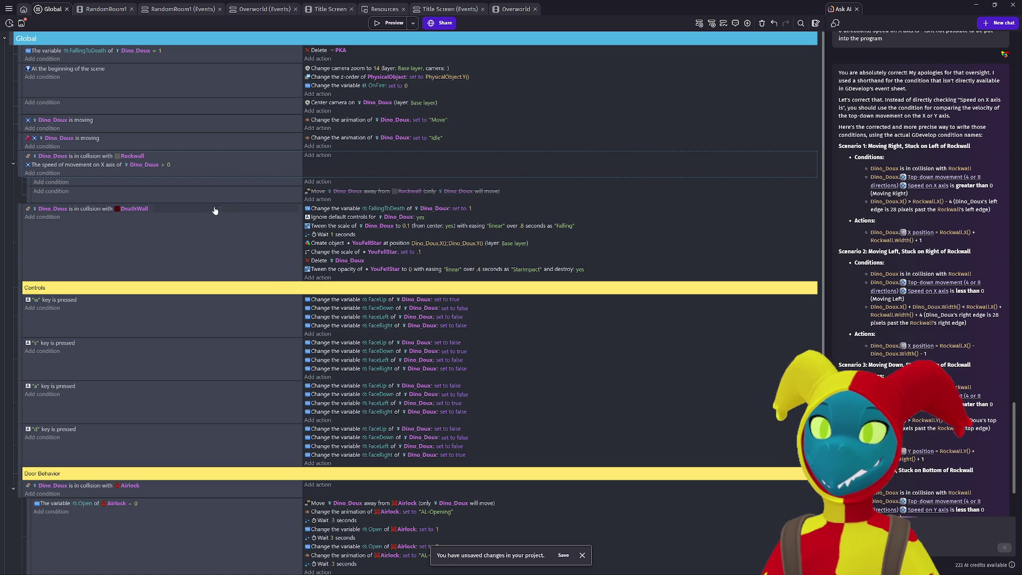
scroll(319, 274, "down", 1)
scroll(327, 282, "up", 1)
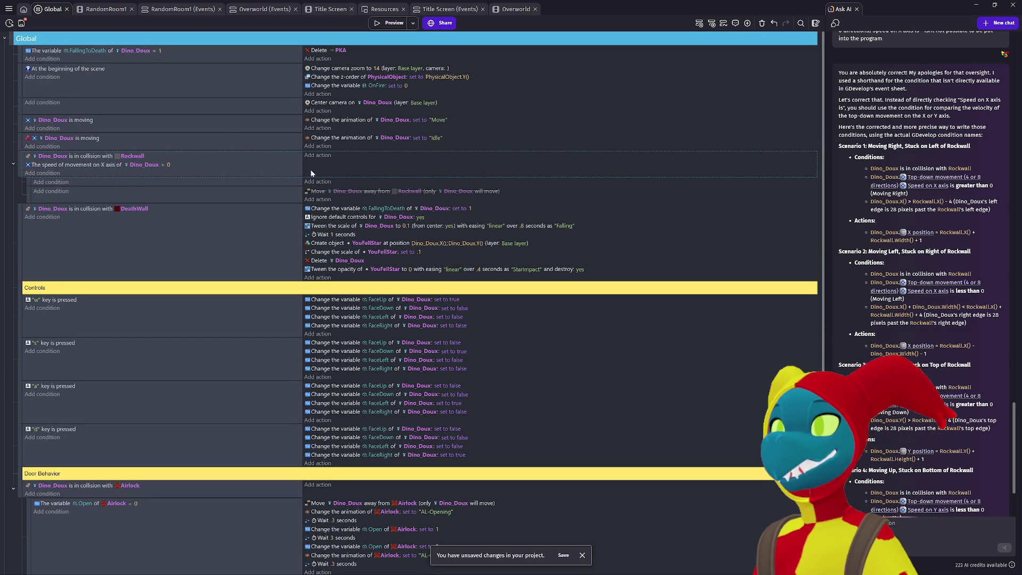
left_click(52, 175)
type("dino")
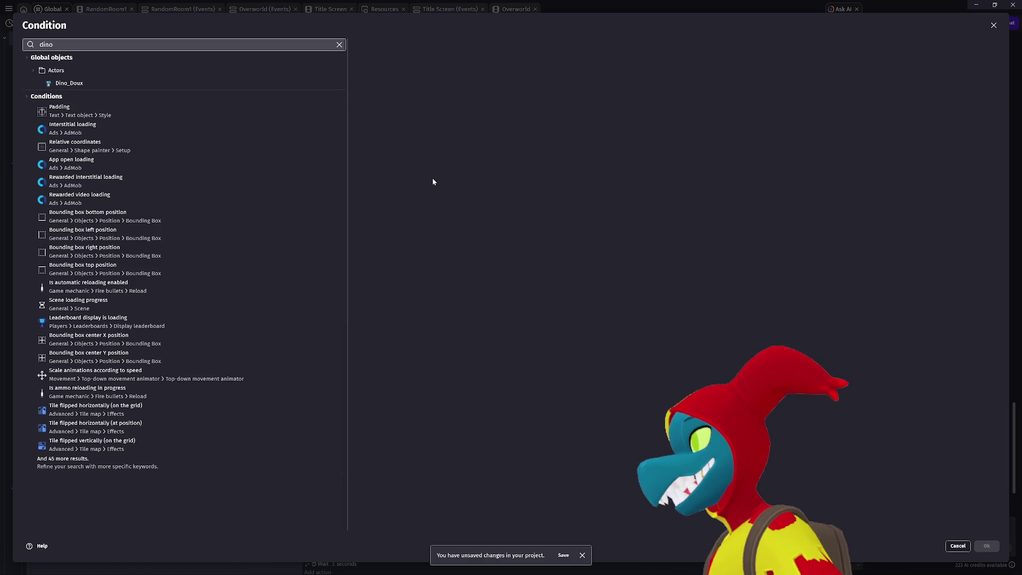
Step: Add the condition Dino_Doux X position > Rockwall.X() - 4 to the collision event
left_click(196, 83)
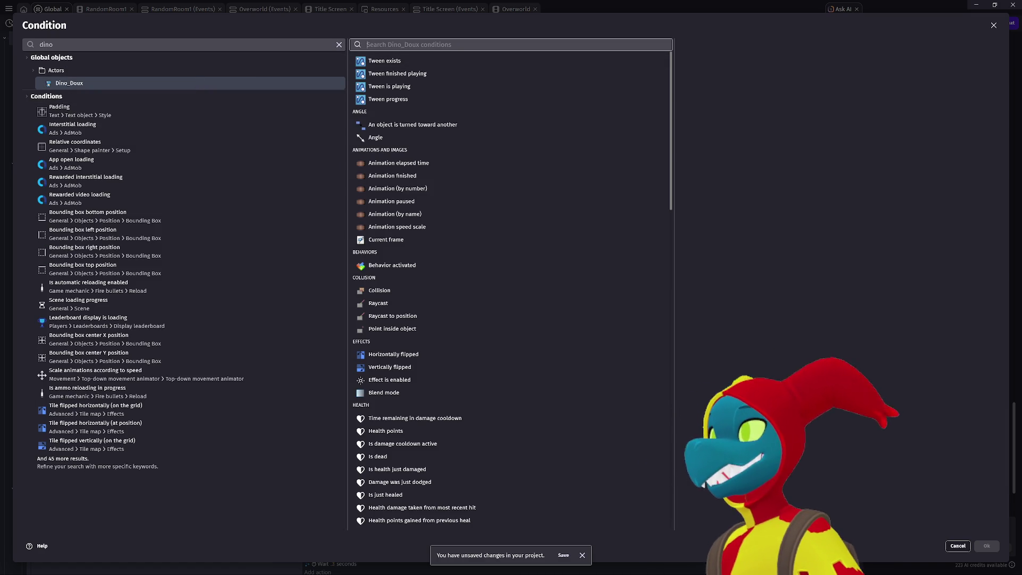
type("x")
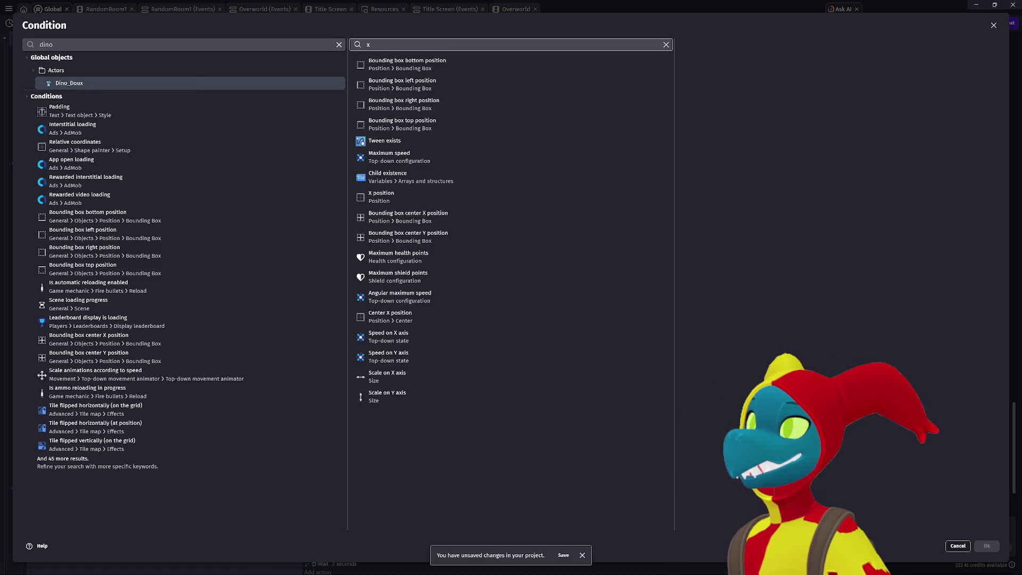
left_click(381, 196)
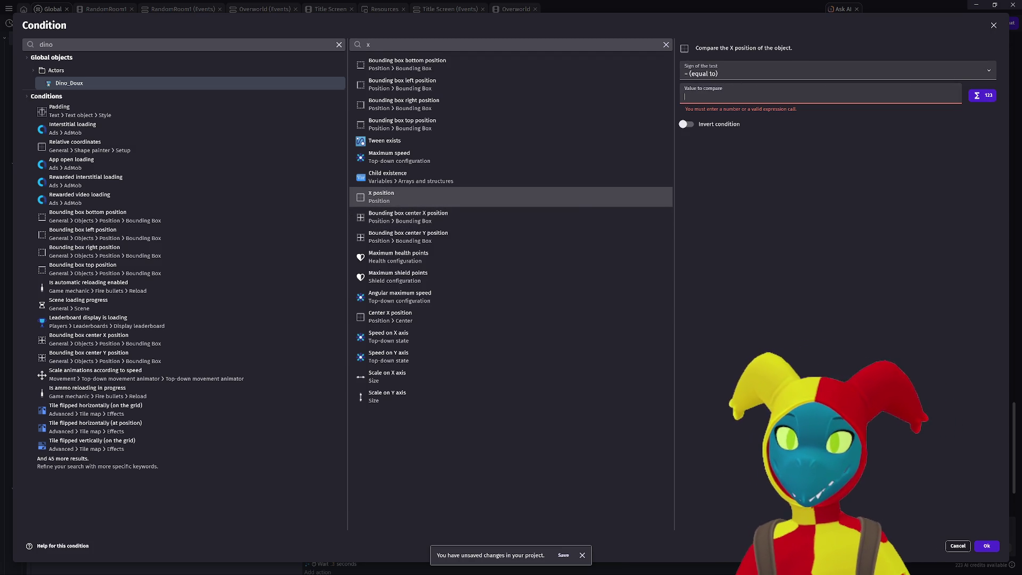
left_click(724, 77)
left_click(708, 100)
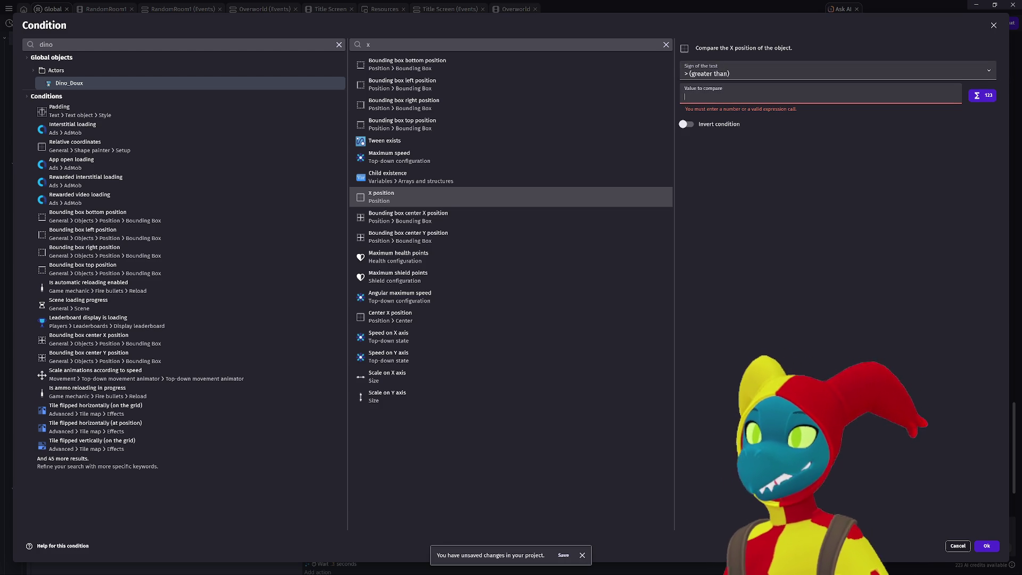
type("Rockwall")
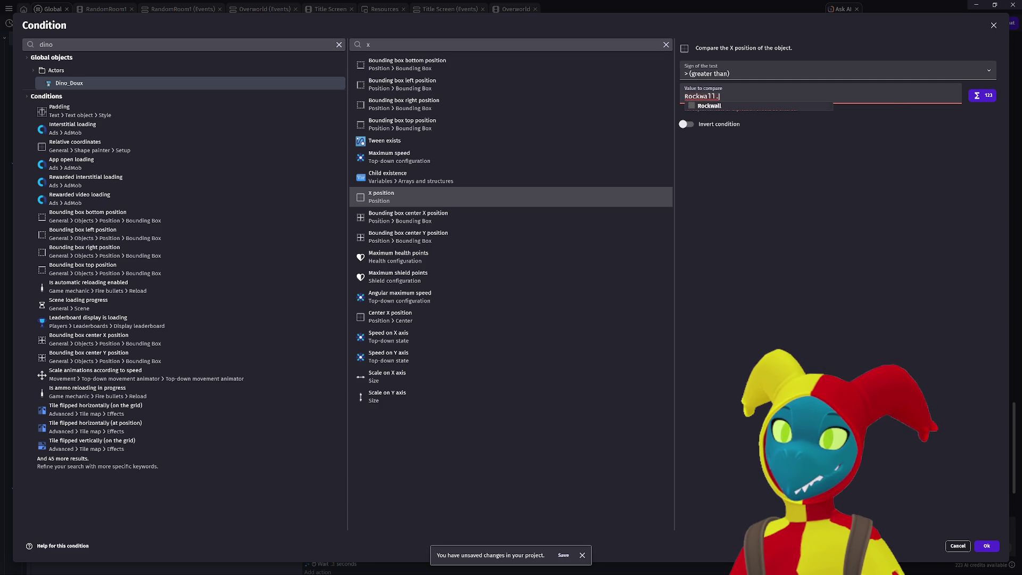
type(".")
type("X()")
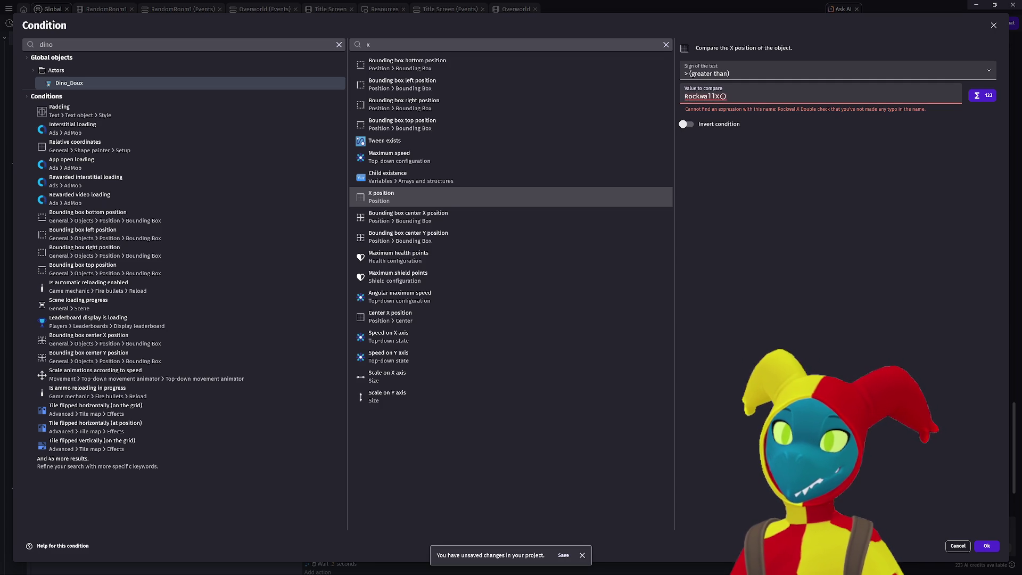
type(".X()")
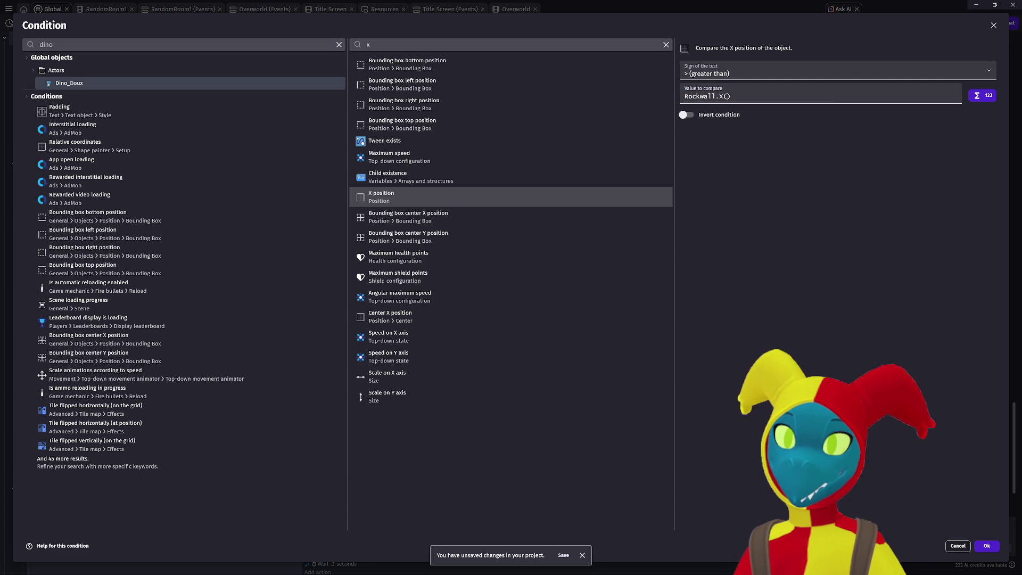
type(" - 4")
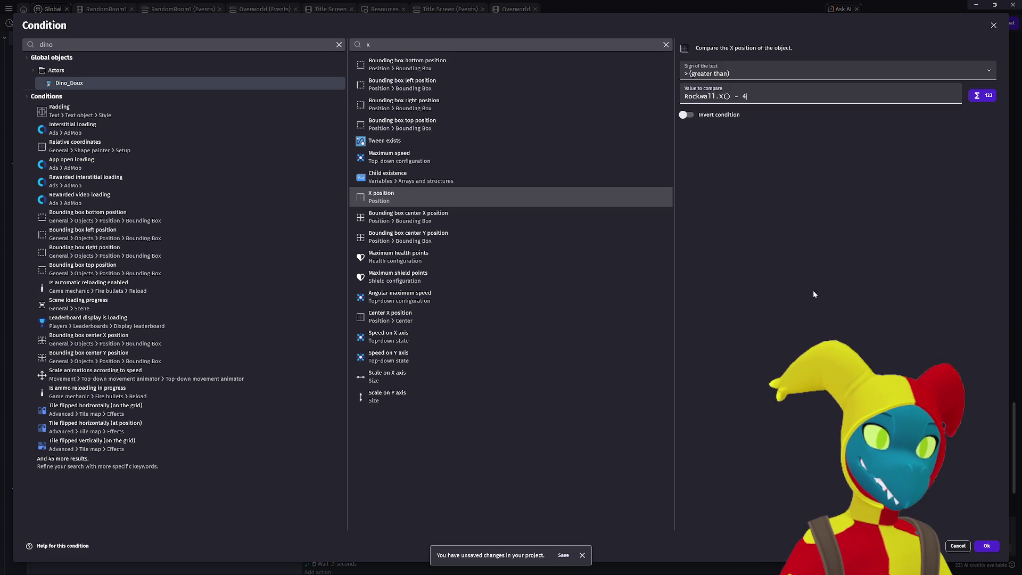
left_click(987, 547)
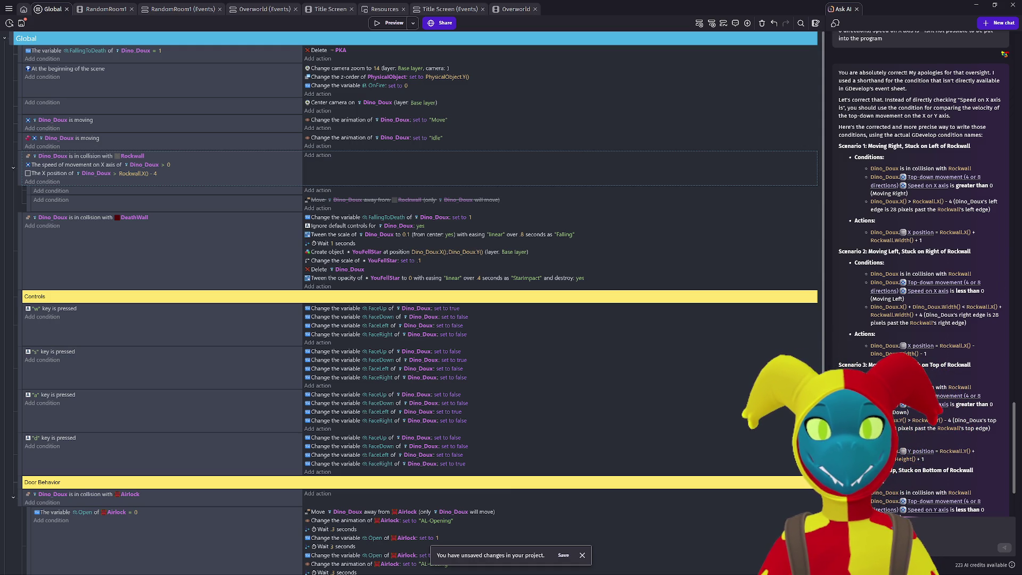
Step: Add a Dino_Doux 'X position' action to the Rockwall collision event
left_click_drag(922, 240, 871, 232)
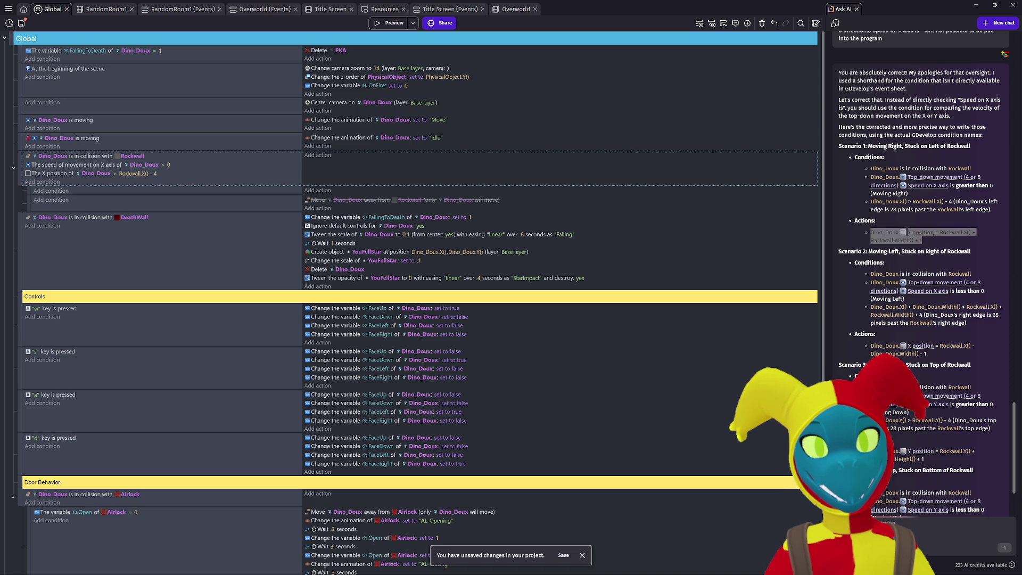
left_click(309, 156)
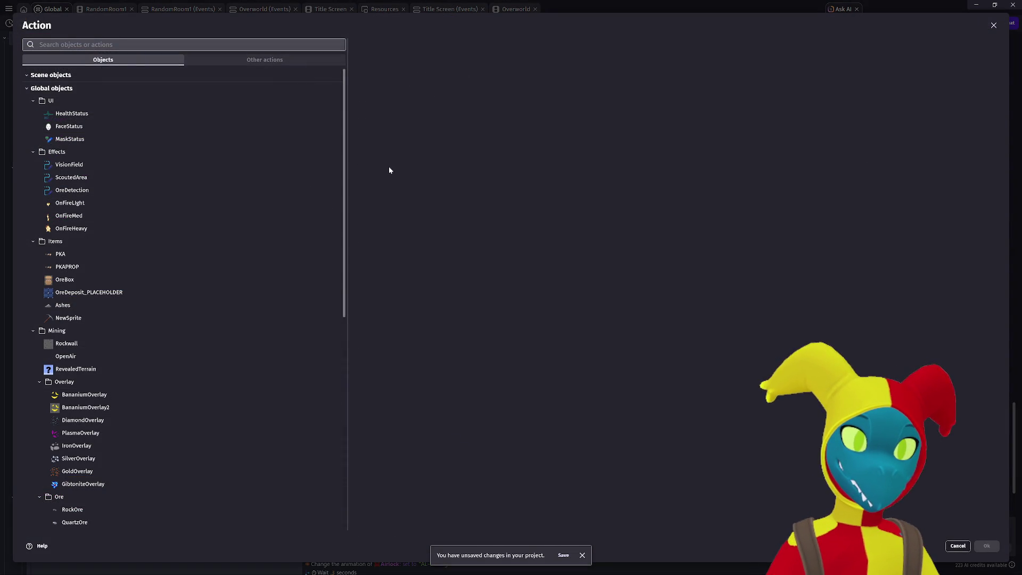
type("dino")
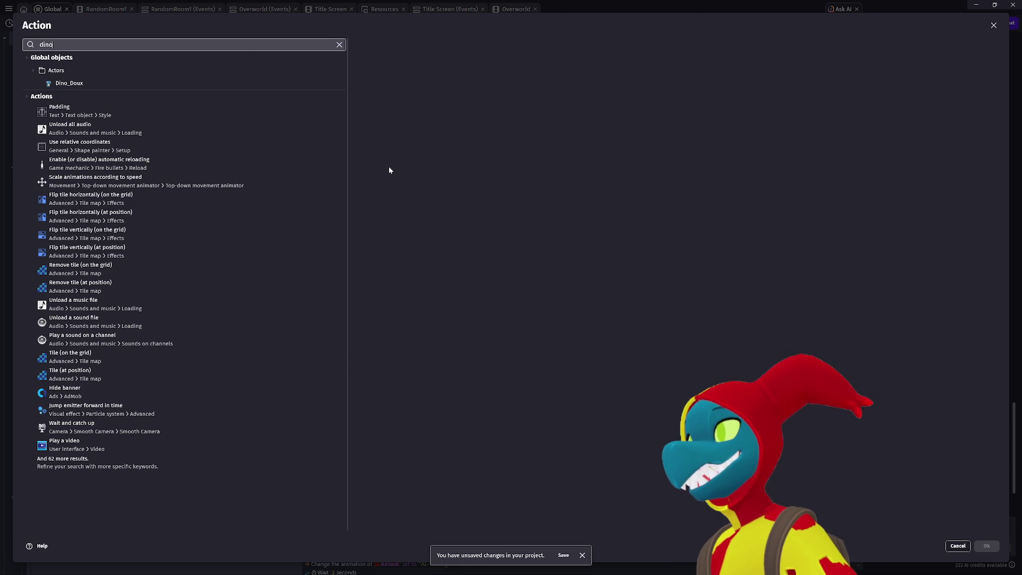
left_click(91, 83)
type("x")
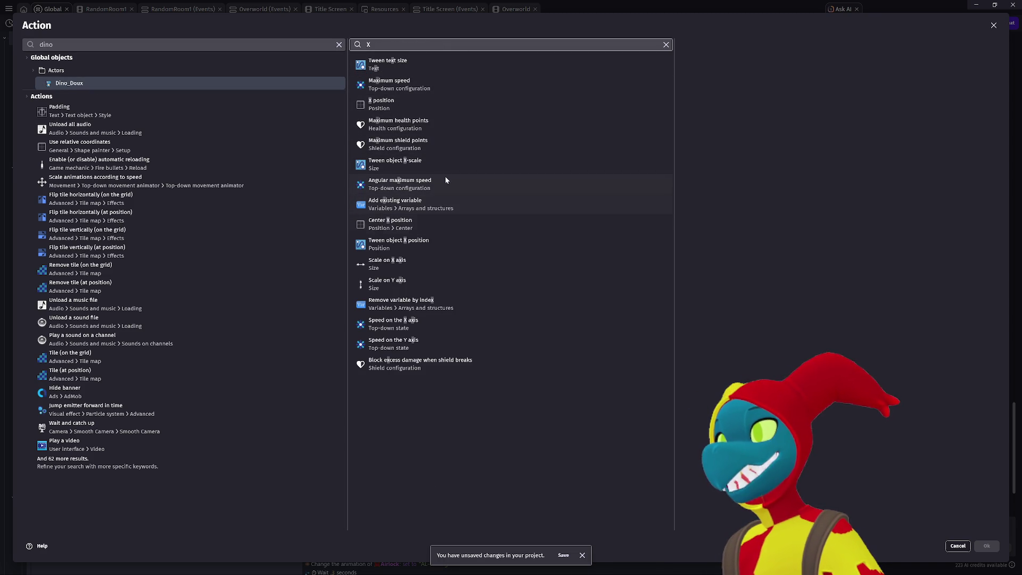
left_click(442, 104)
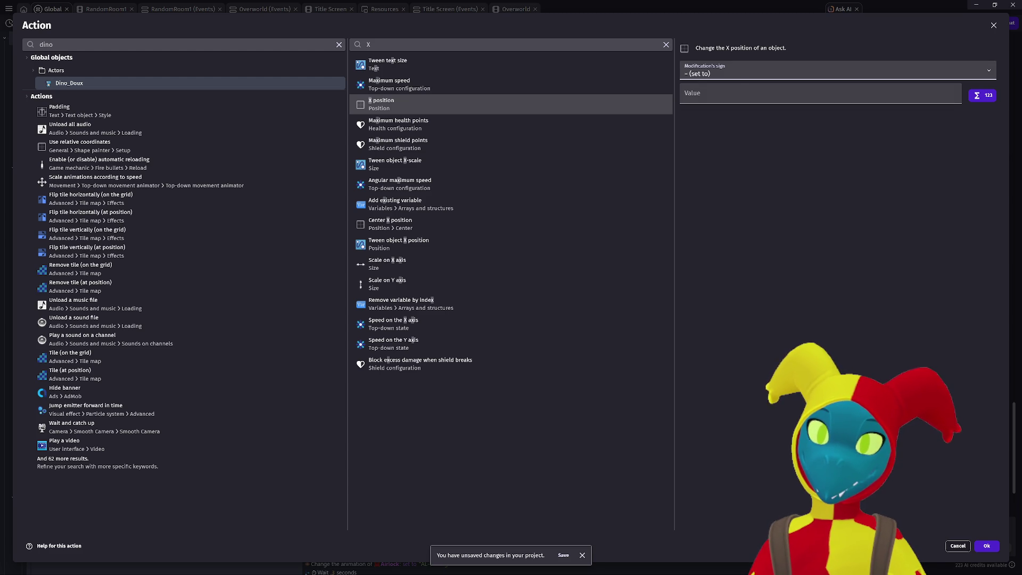
Step: Set the X value to Rockwall.X() + Rockwall.Width() + 1, confirm, and launch a preview
left_click(713, 96)
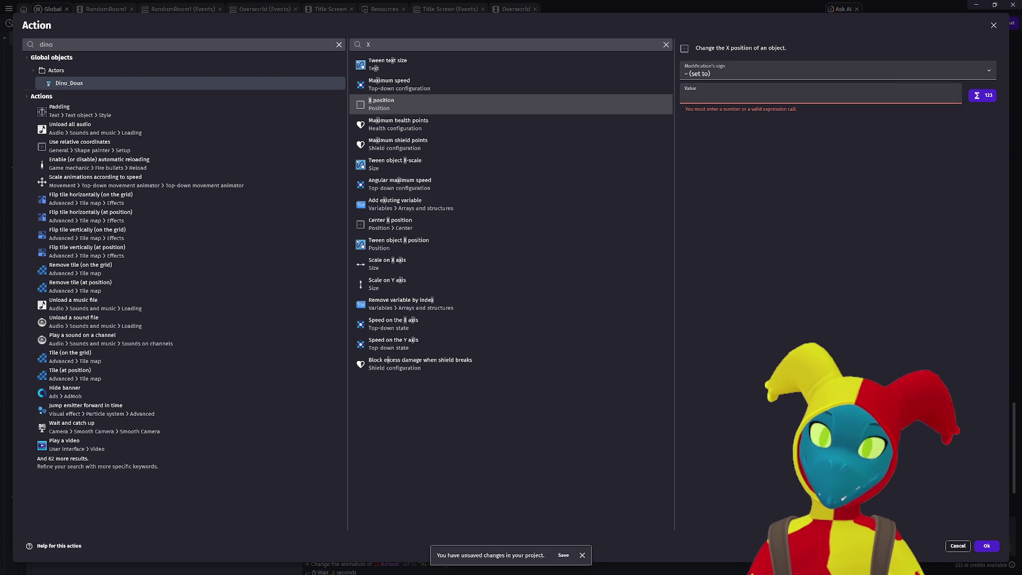
type("Rockwall ")
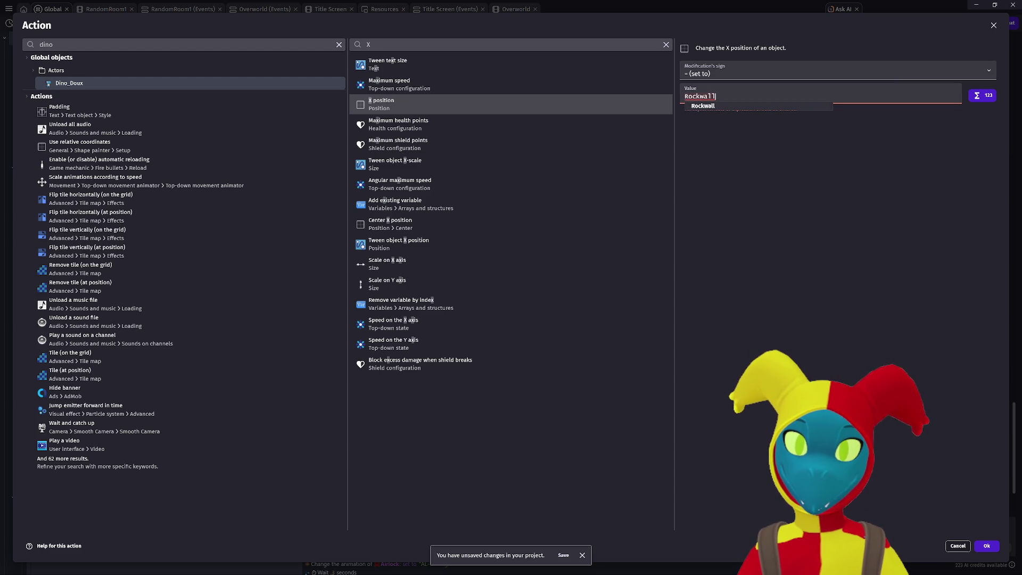
type("X")
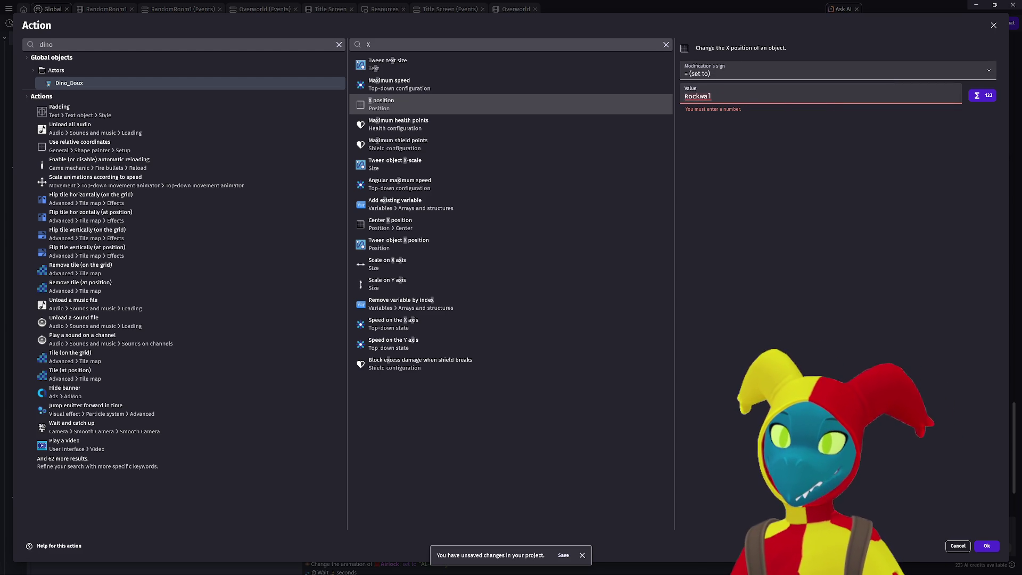
type(".X")
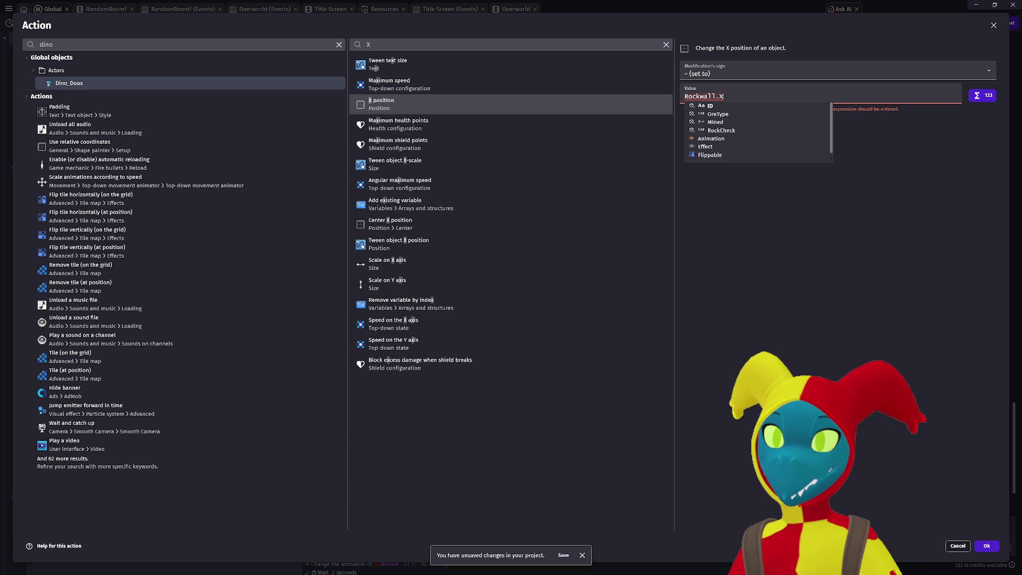
type(" + ")
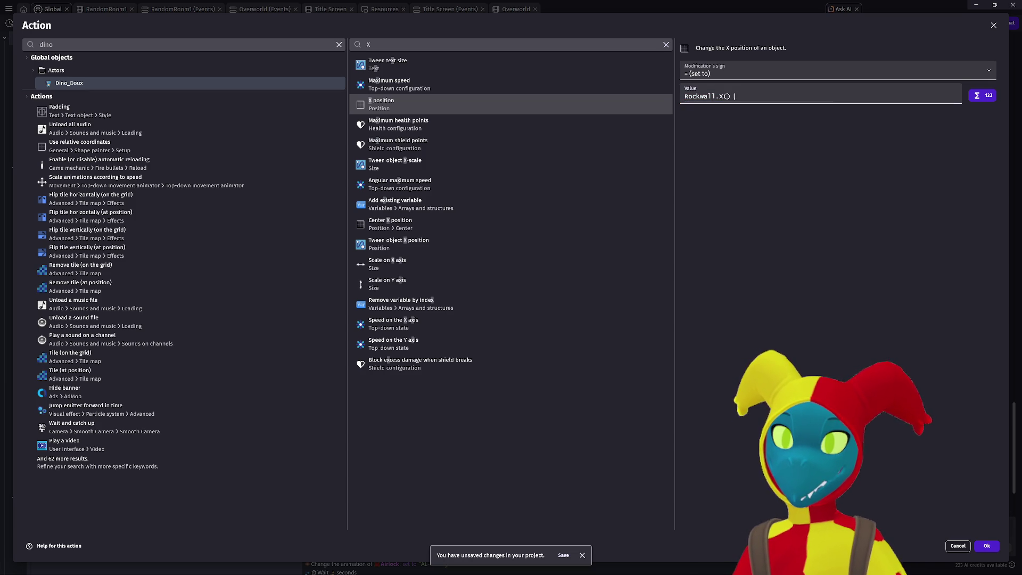
type("Rockwall.")
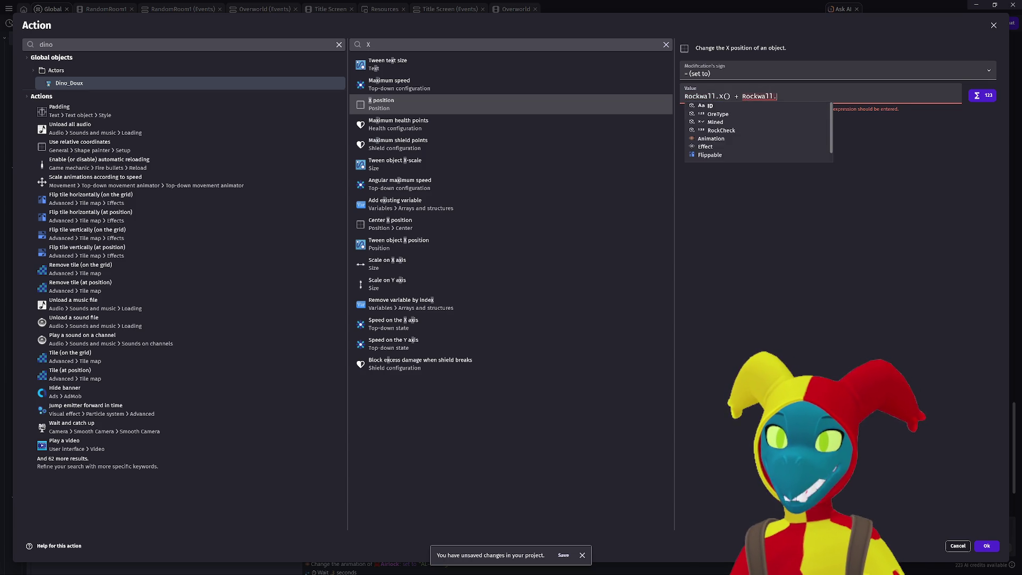
type("Wi")
key("Return")
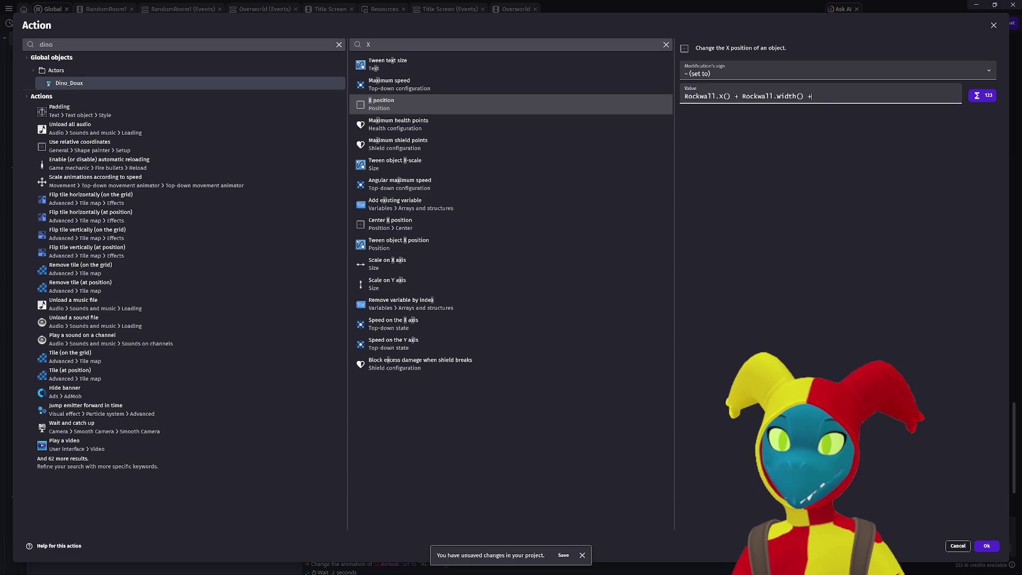
type(" 1")
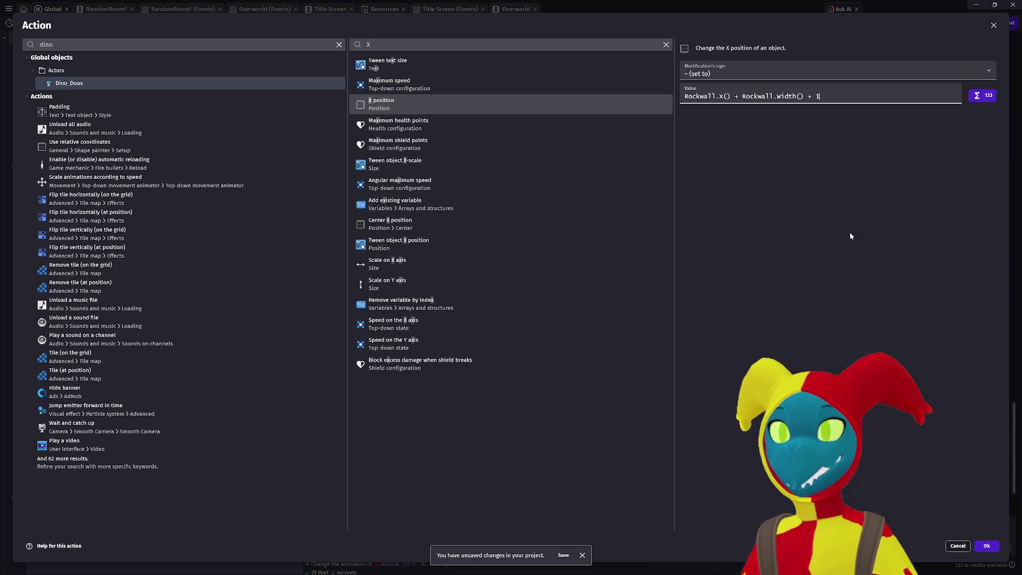
left_click(988, 546)
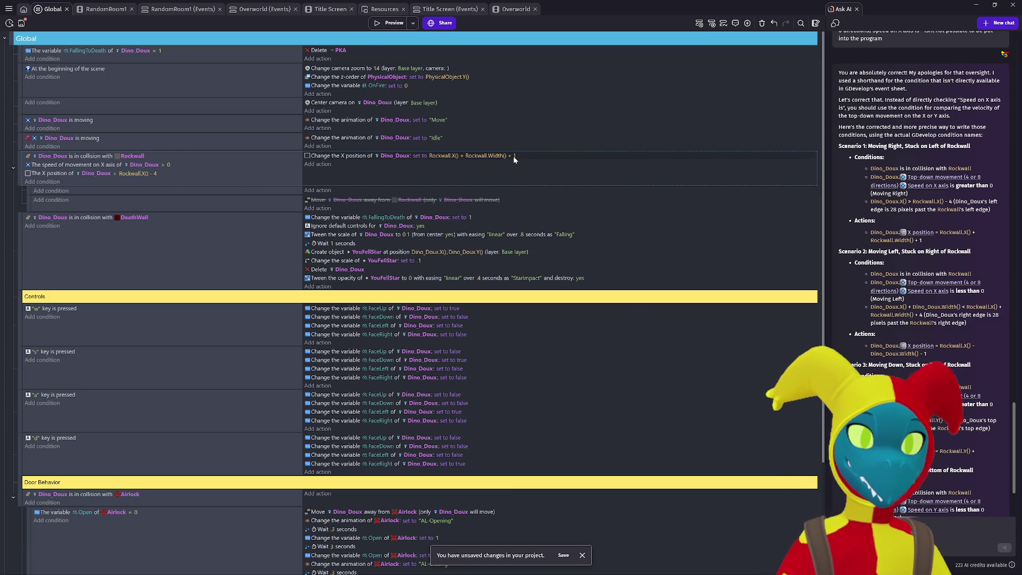
left_click(384, 24)
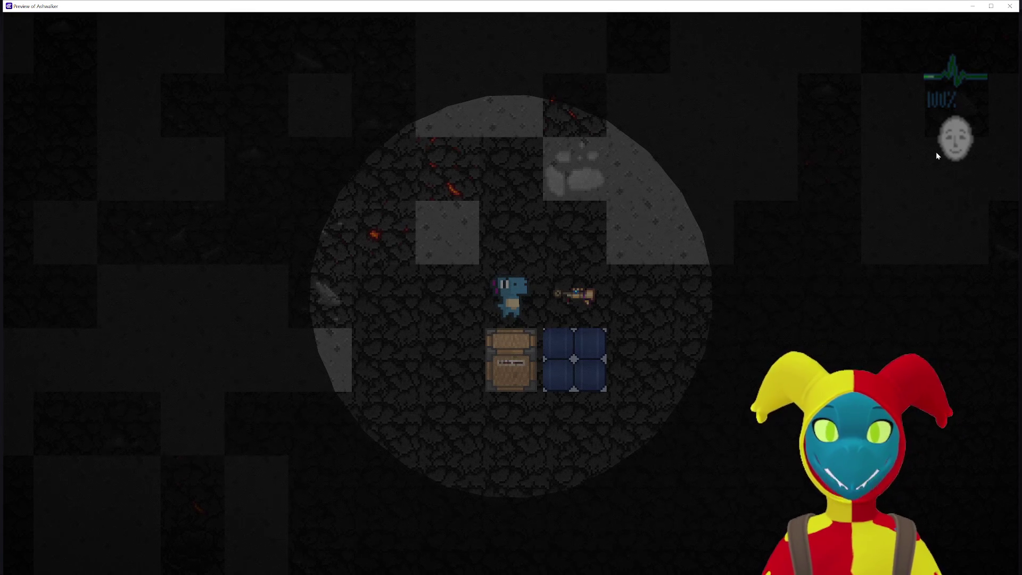
Step: Walk the player onto the gun and up past the crate through the cave, then close the preview
key("d")
key("a")
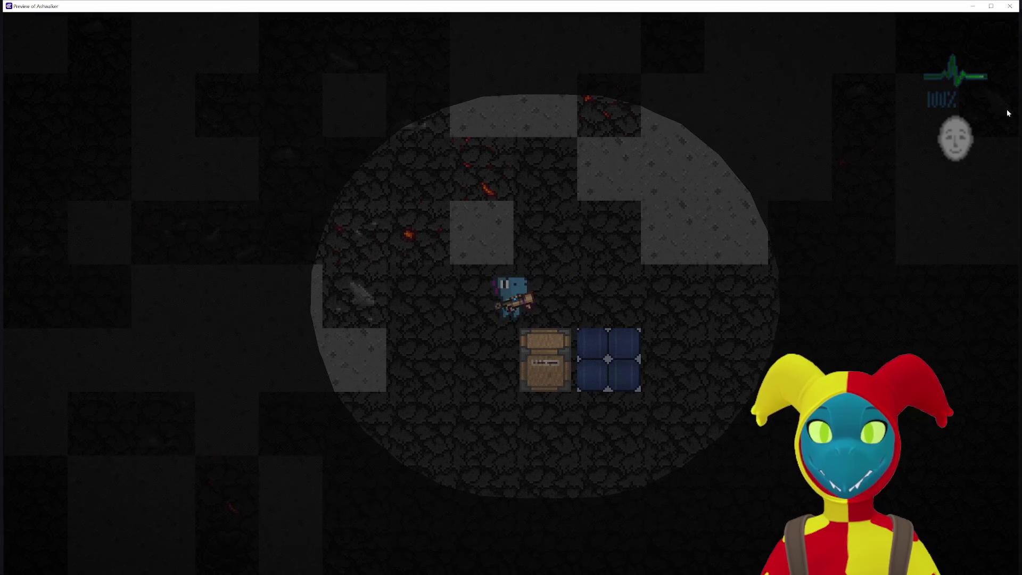
key("a")
key("s")
key("s")
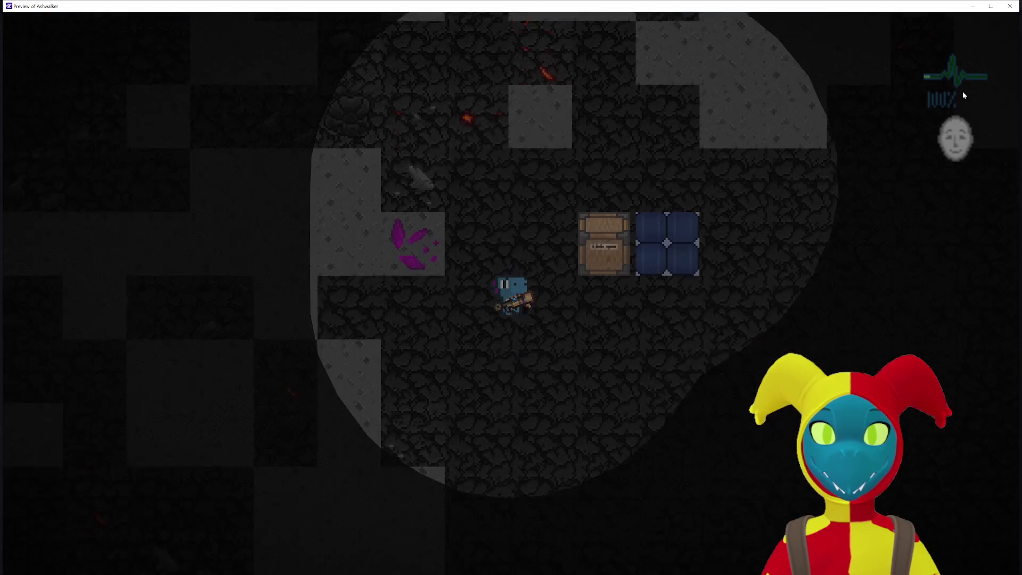
key("w")
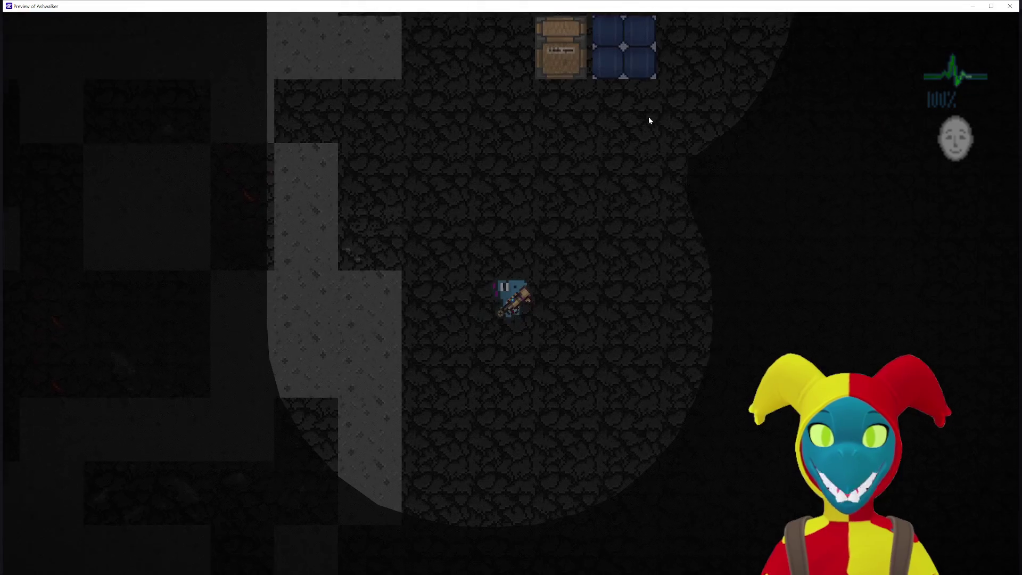
key("d")
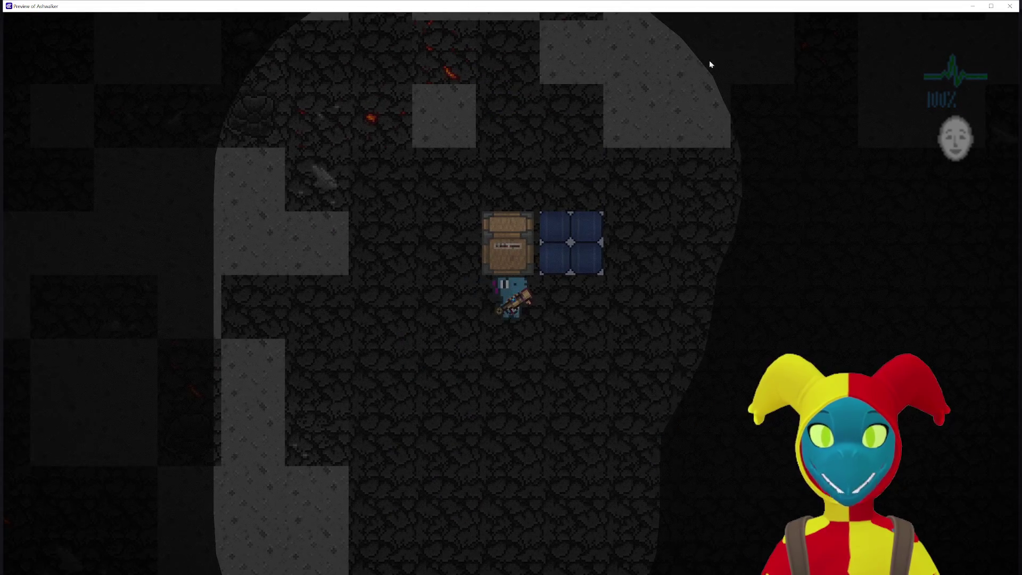
key("w")
left_click(1010, 9)
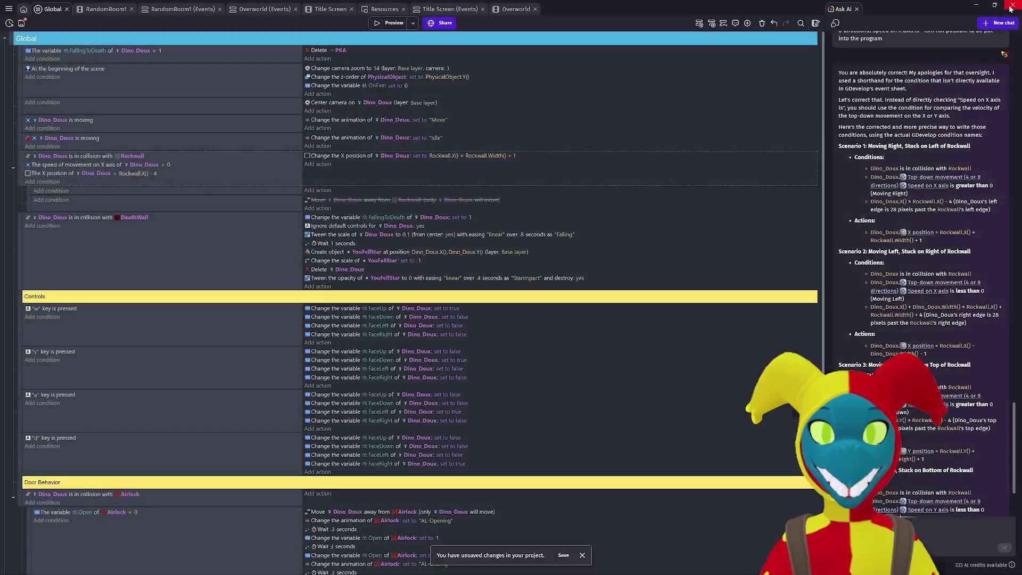
Step: Relaunch the preview and walk the player right to grab the gun, then around nearby tiles
left_click(385, 23)
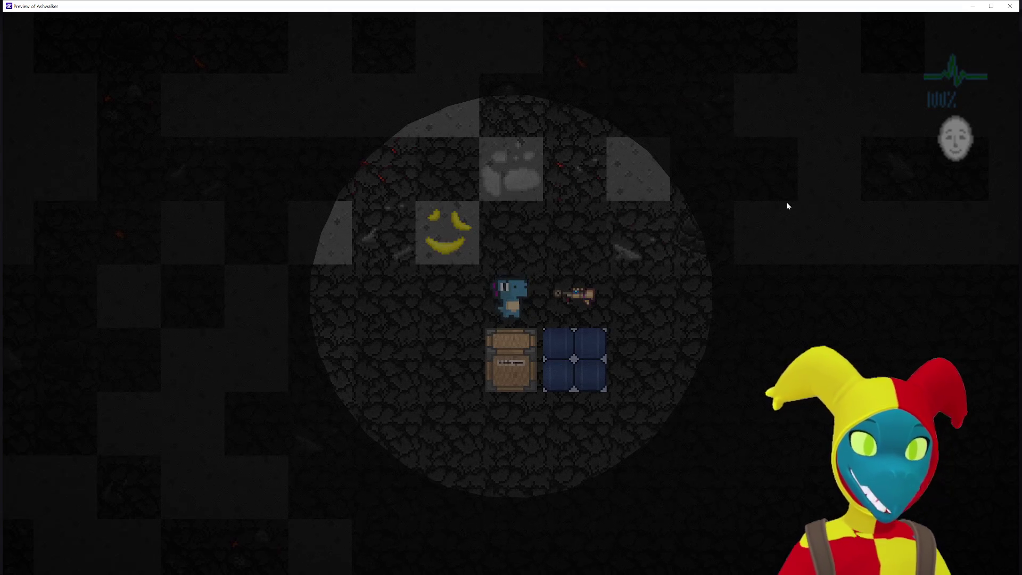
key("Right")
key("Right")
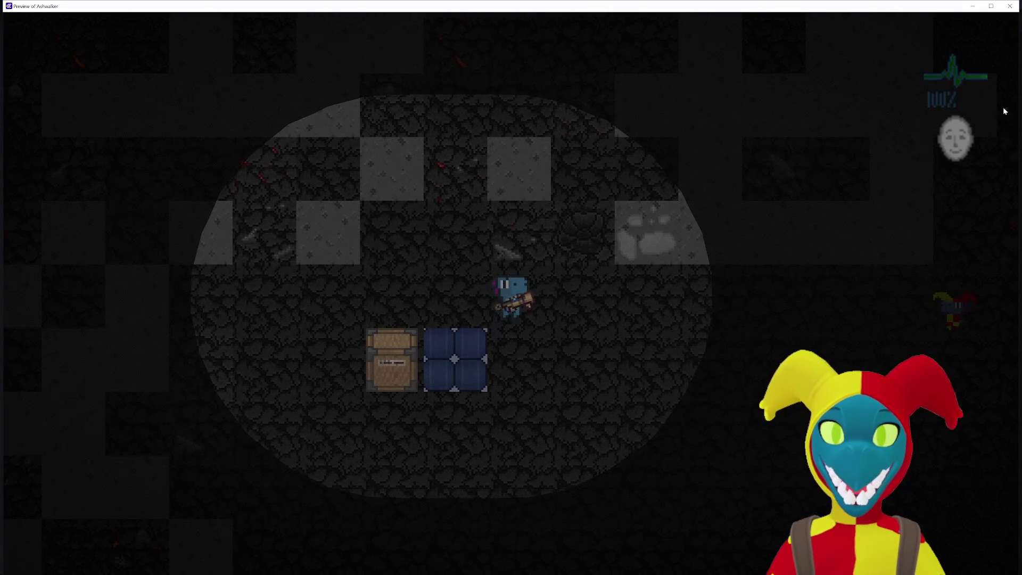
key("Right")
key("Down")
key("Right")
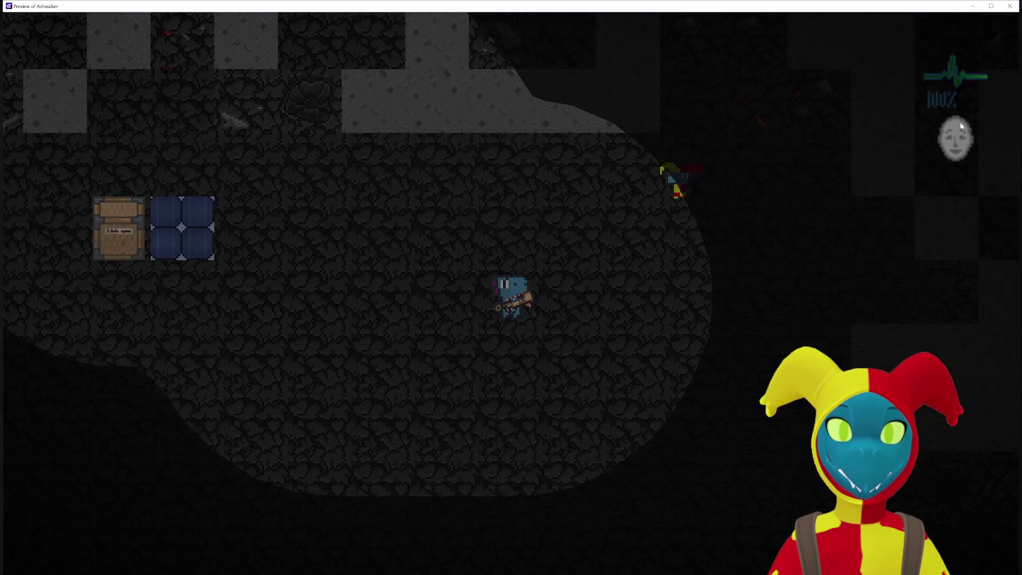
key("Left")
key("Up")
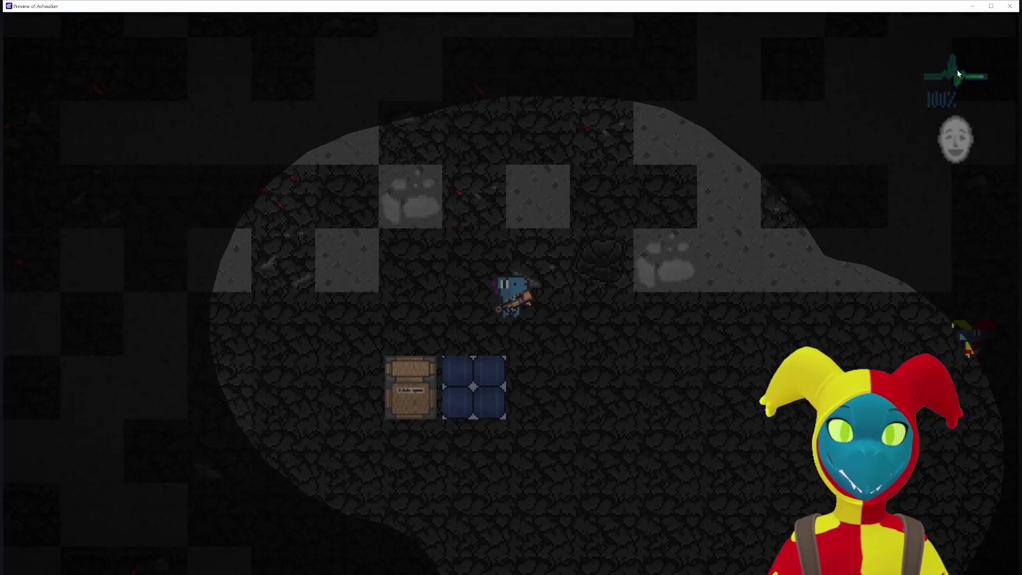
key("Right")
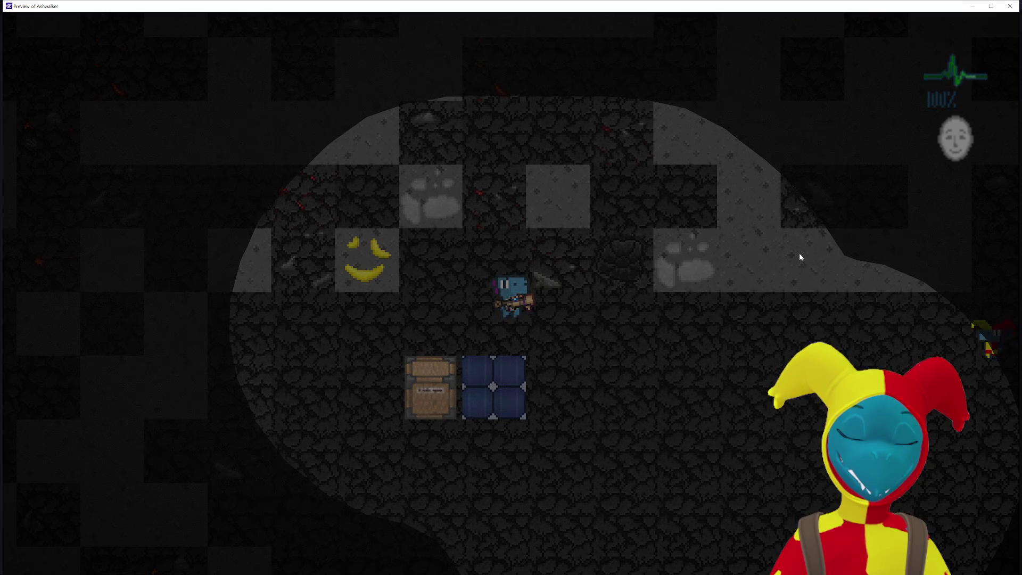
Step: Walk the player up and back and forth along the rock walls to test collision, then close the preview
key("a")
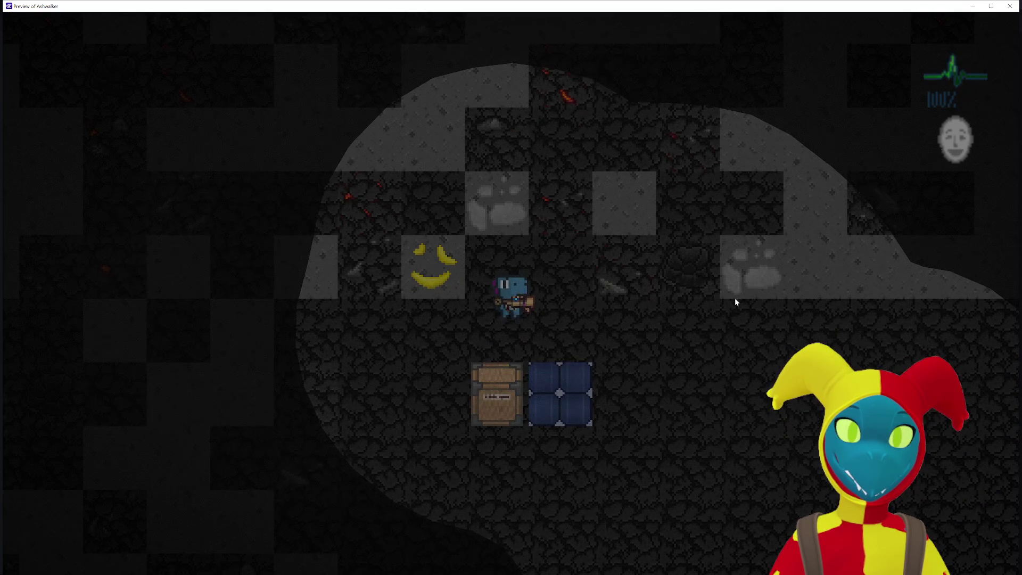
key("d")
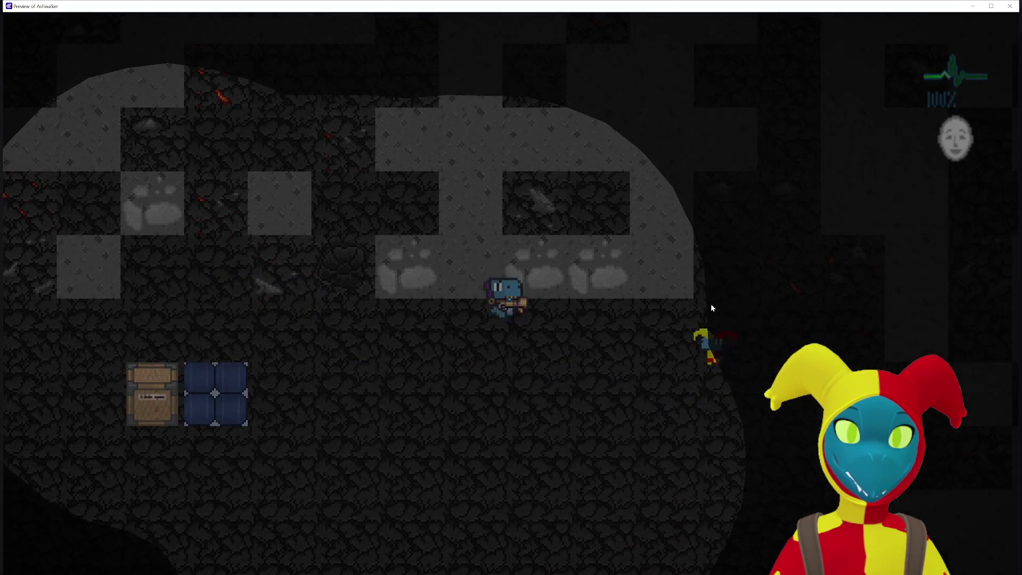
key("s")
key("w")
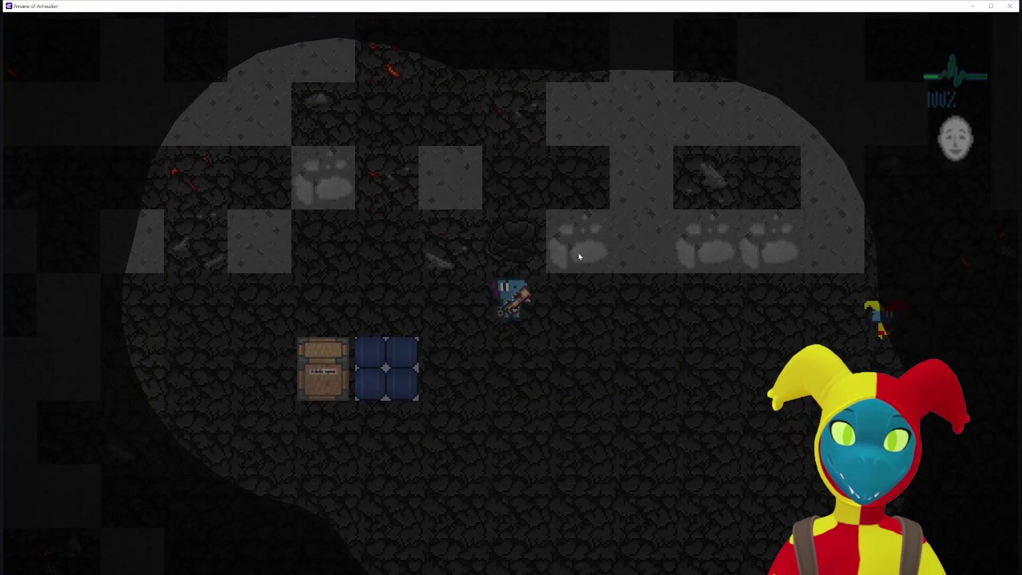
key("s")
key("a")
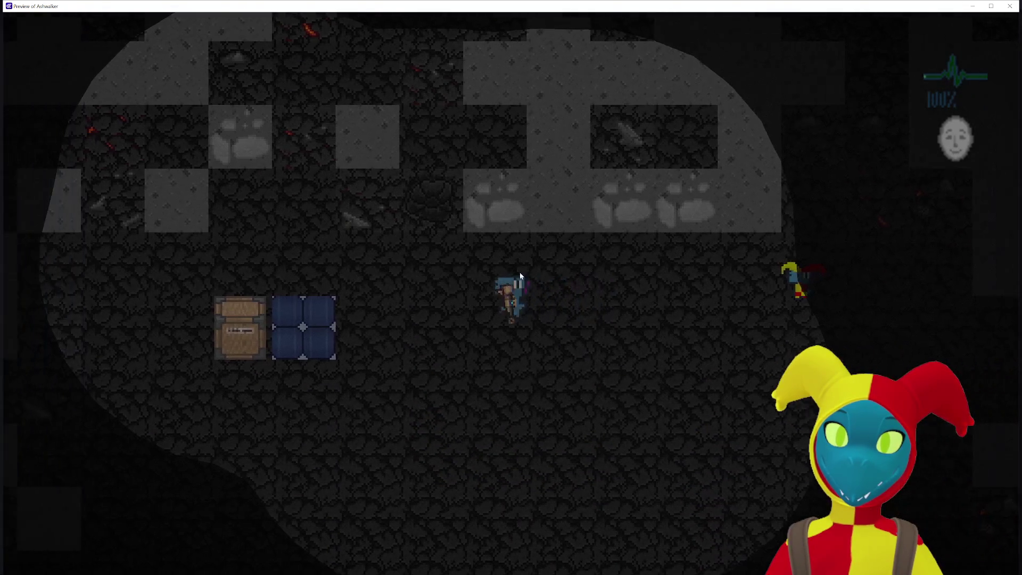
key("r")
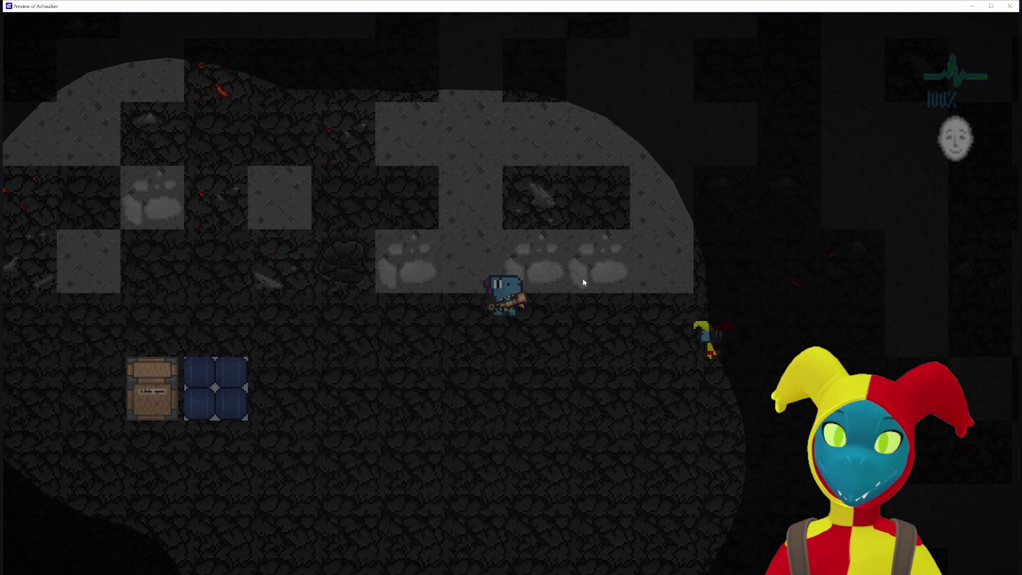
key("a")
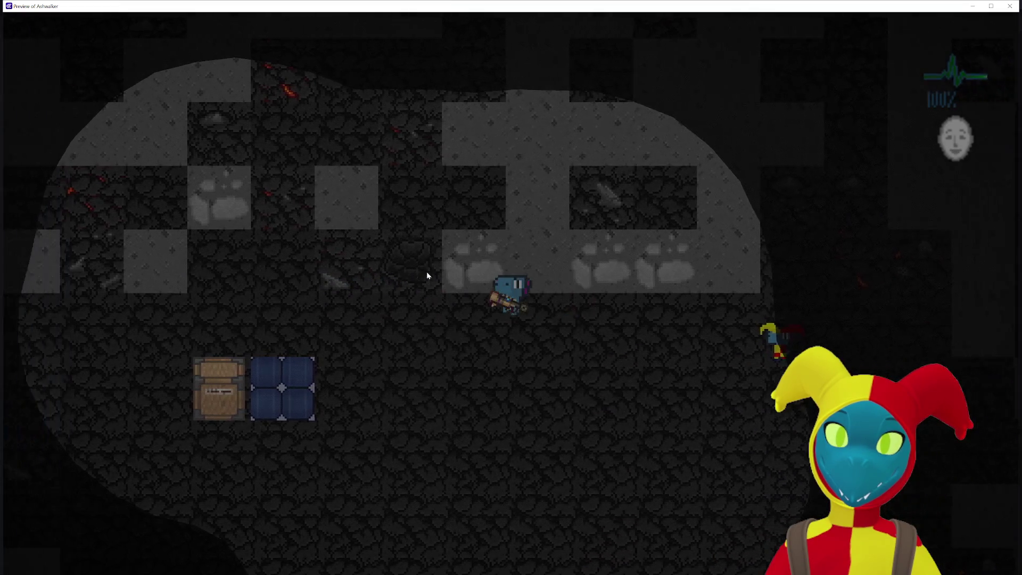
key("d")
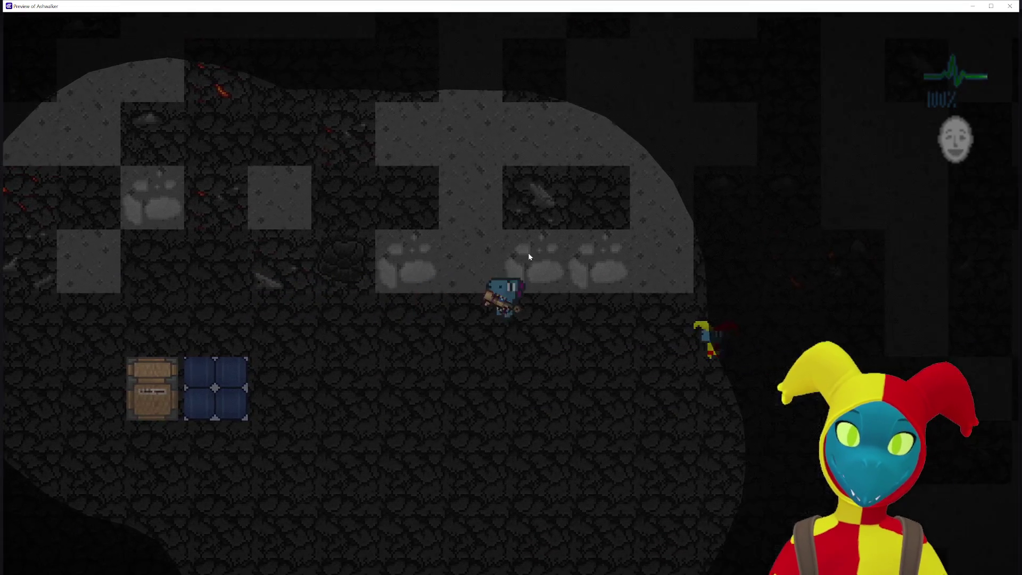
key("a")
left_click(1014, 5)
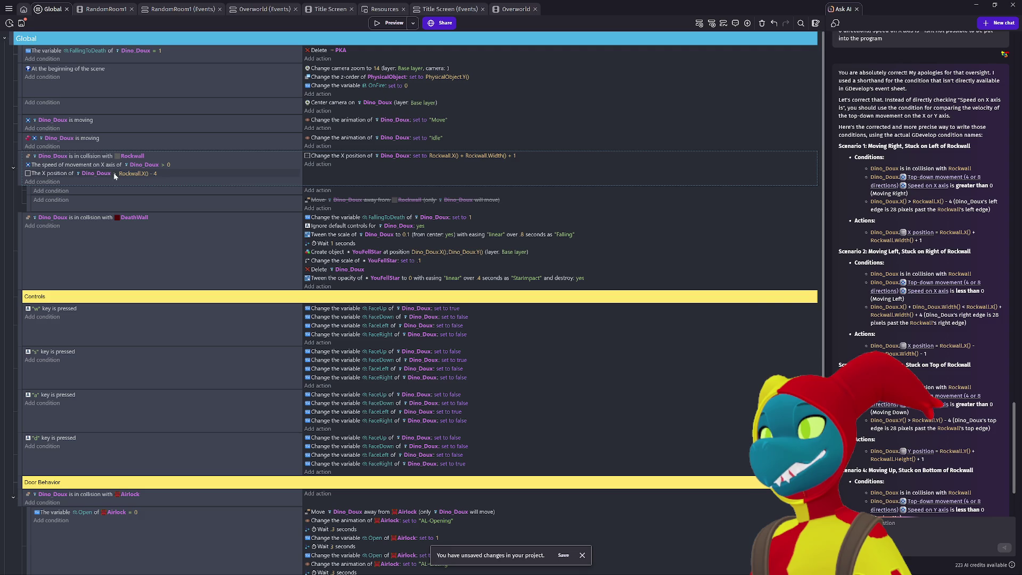
Step: Change the X position compare value from Rockwall.X() - 4 to Rockwall.Y() - 4, then launch a preview
left_click(145, 174)
left_click(158, 191)
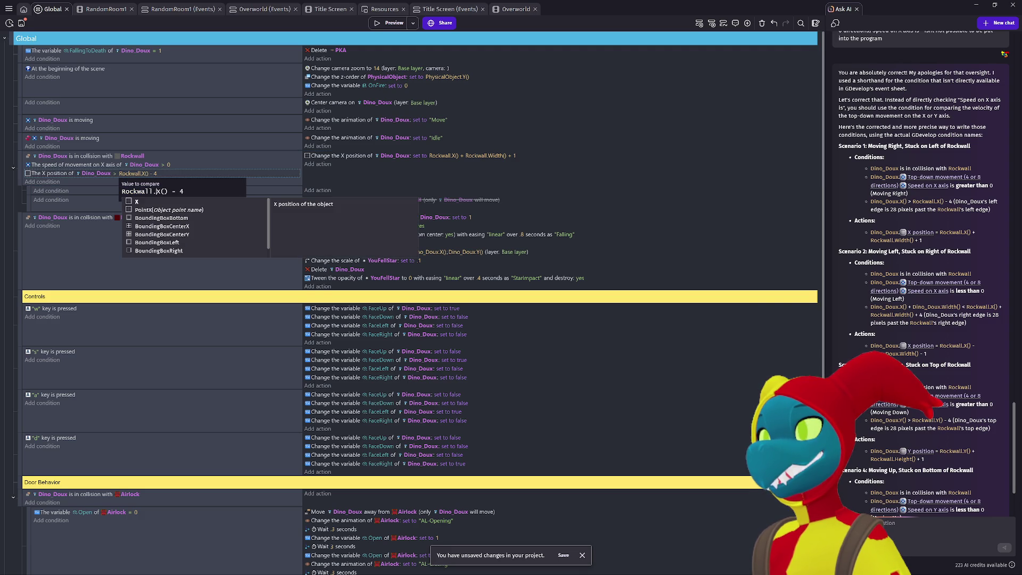
type("Y")
left_click(423, 183)
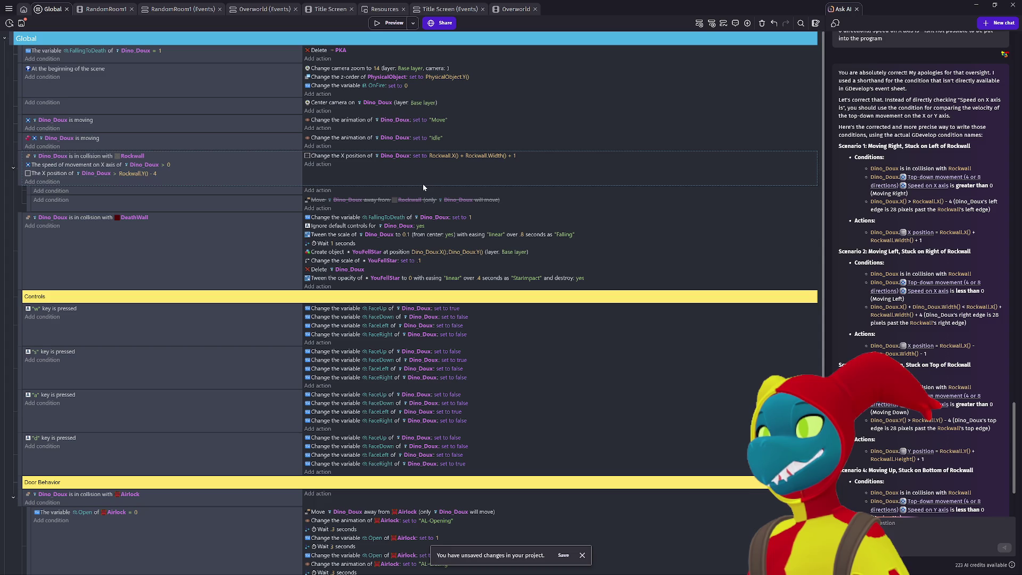
left_click(394, 23)
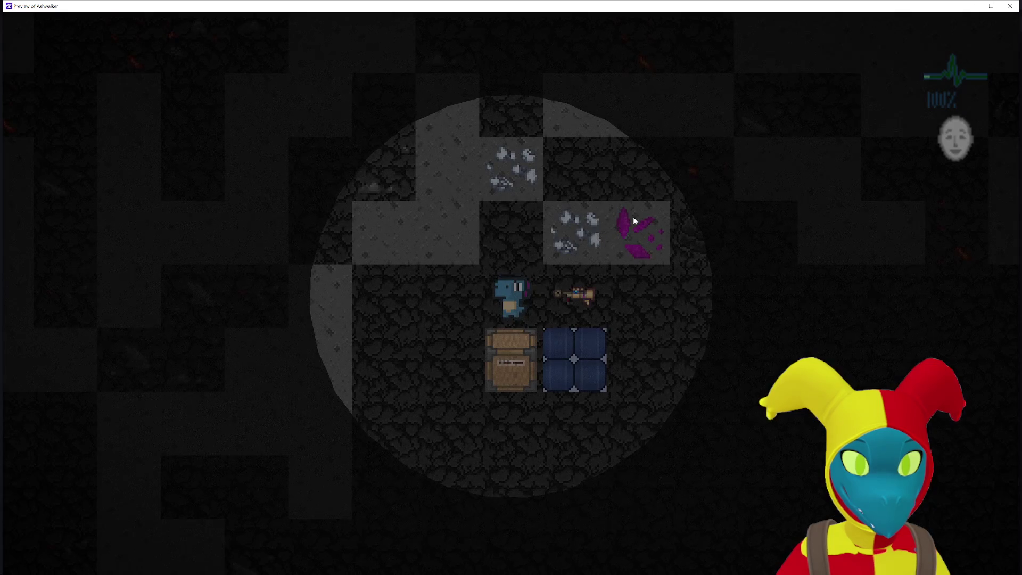
Step: Walk the player right to the gun, then down, left and up through the cave, and close the preview with Alt+F4
key("Right")
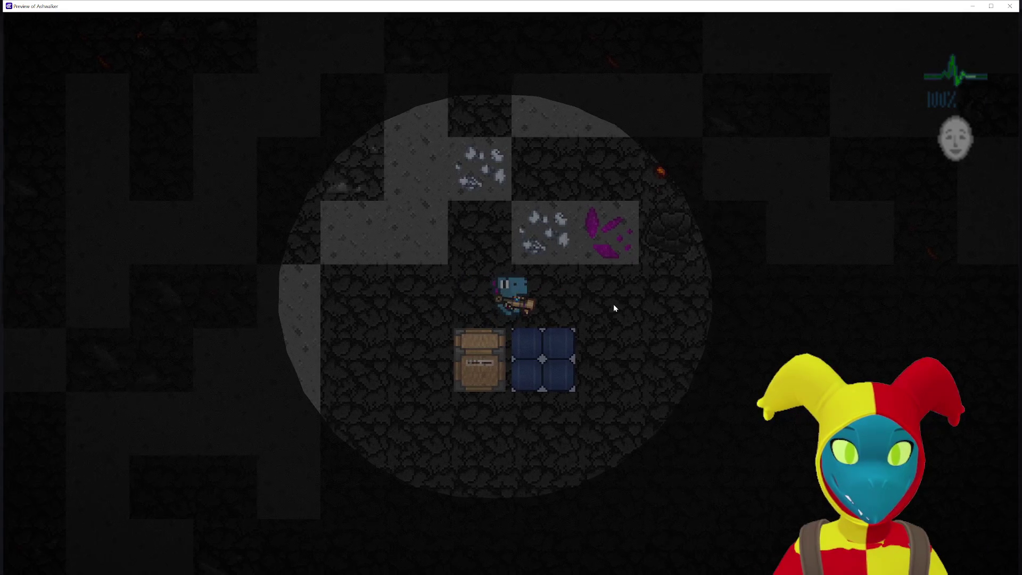
key("Right")
key("Right")
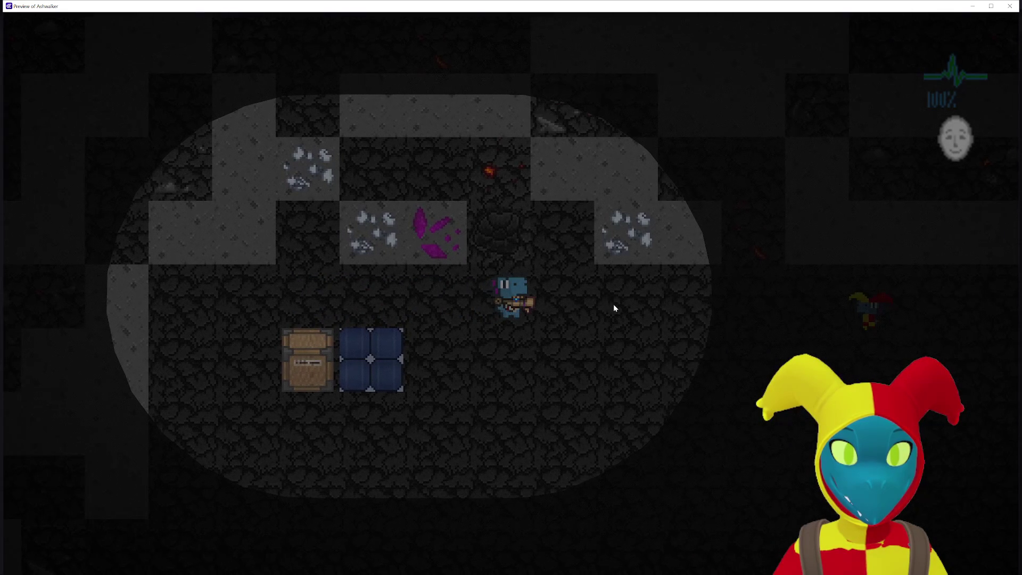
key("Up")
key("Down")
key("Right")
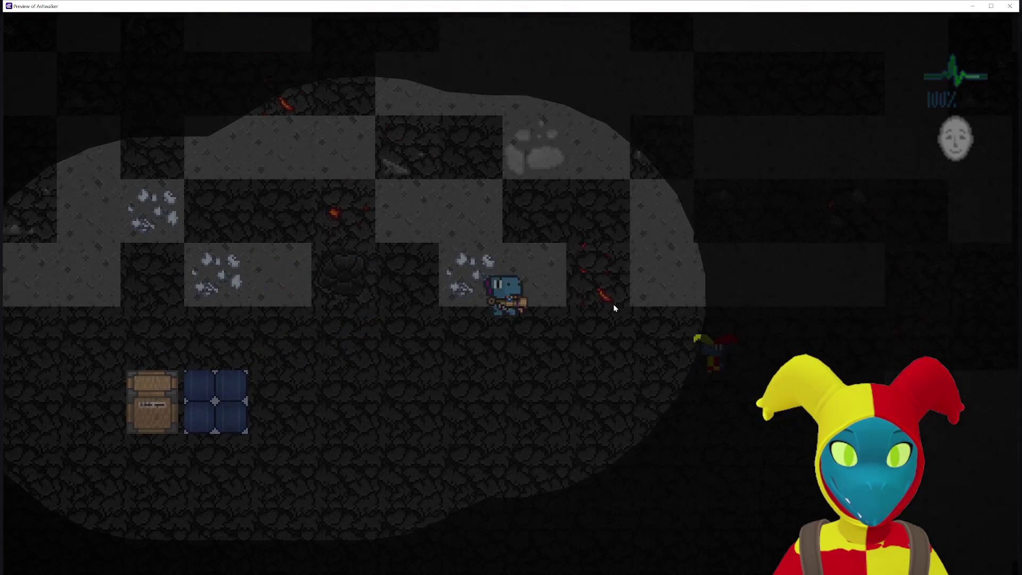
key("Down")
key("Left")
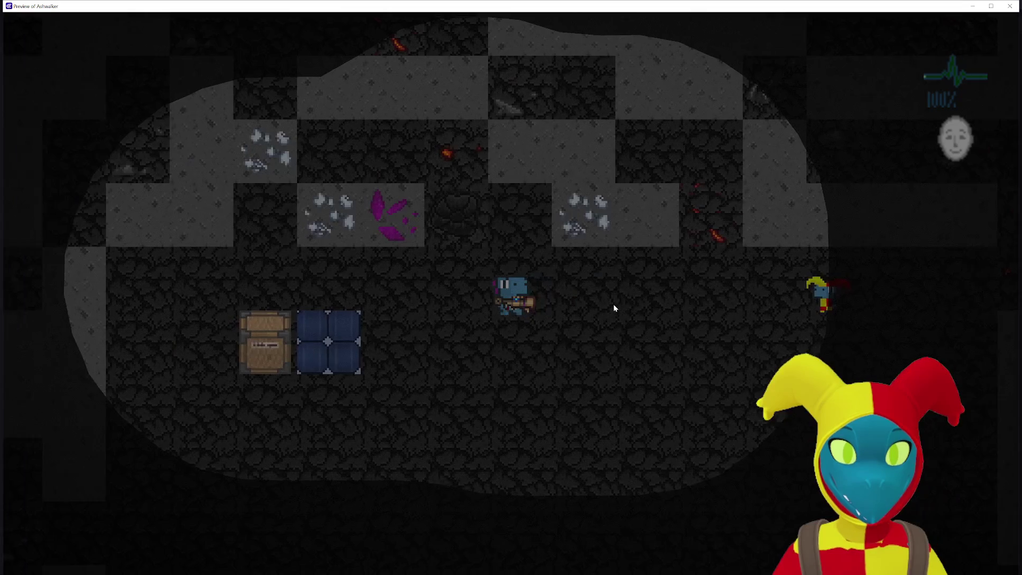
key("Up")
key("Right")
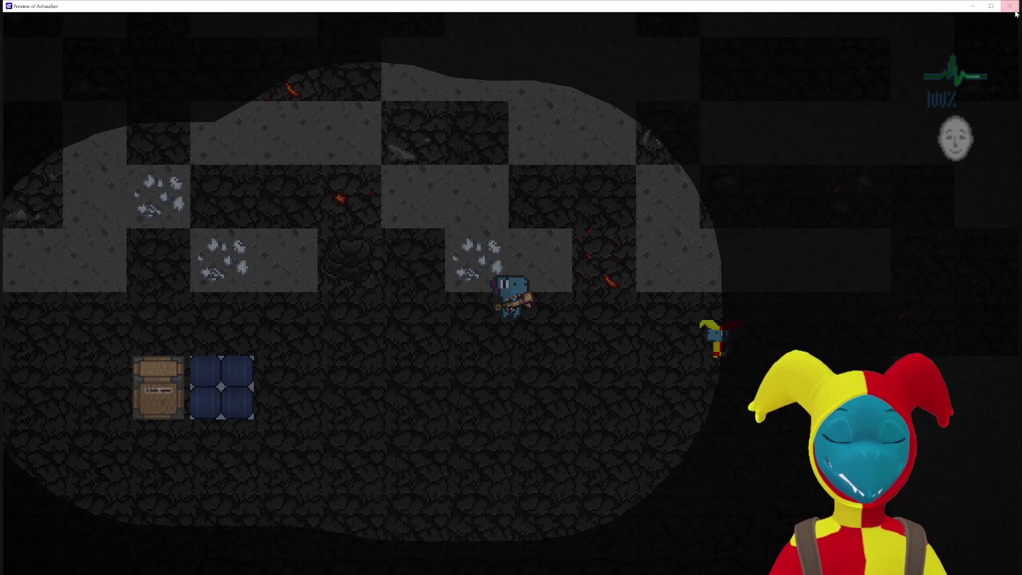
key("alt+F4")
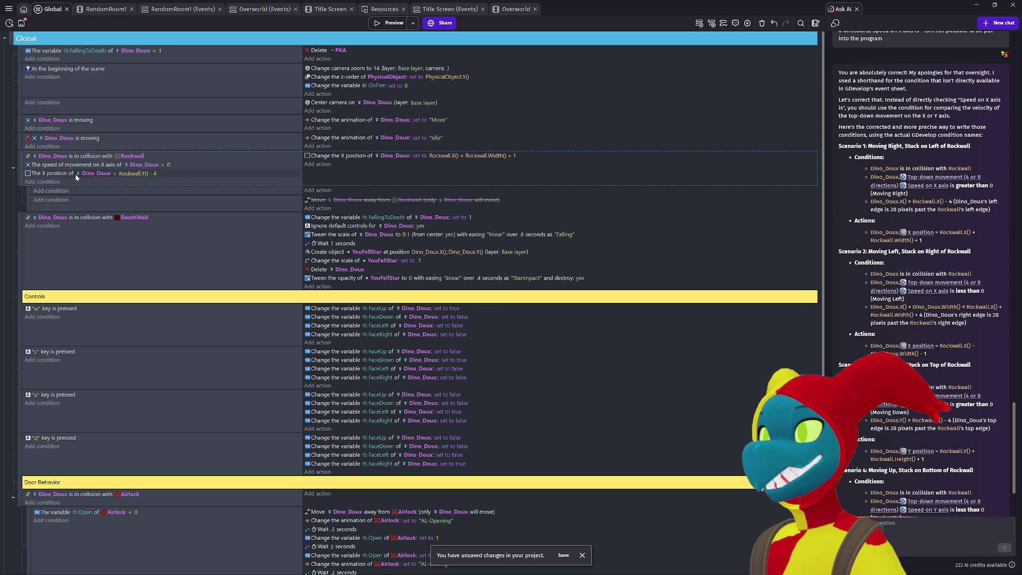
Step: Switch the X position condition to Dino_Doux's 'Bounding box right position' and launch a preview
left_click(43, 176)
double_click(43, 175)
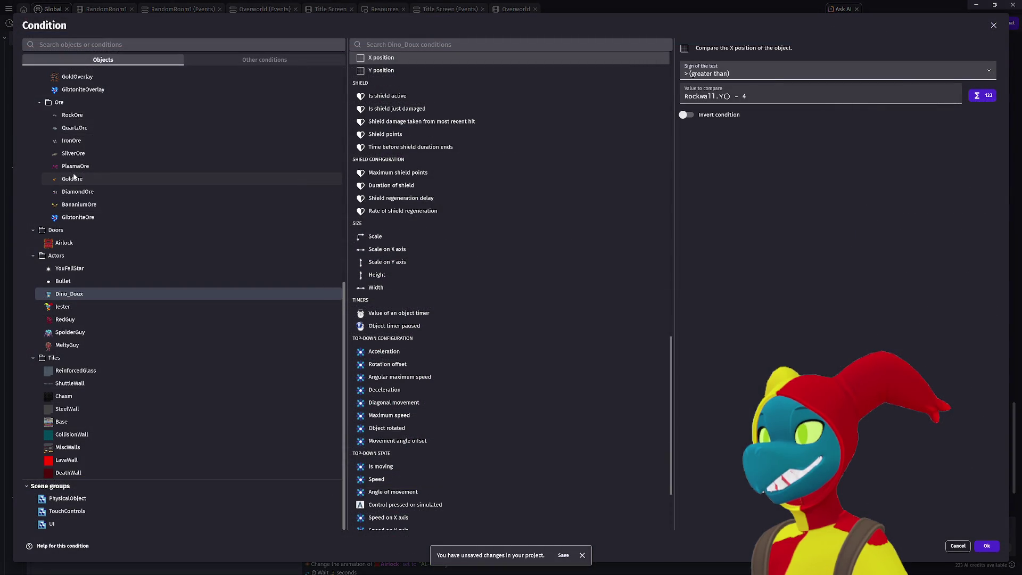
scroll(433, 155, "up", 3)
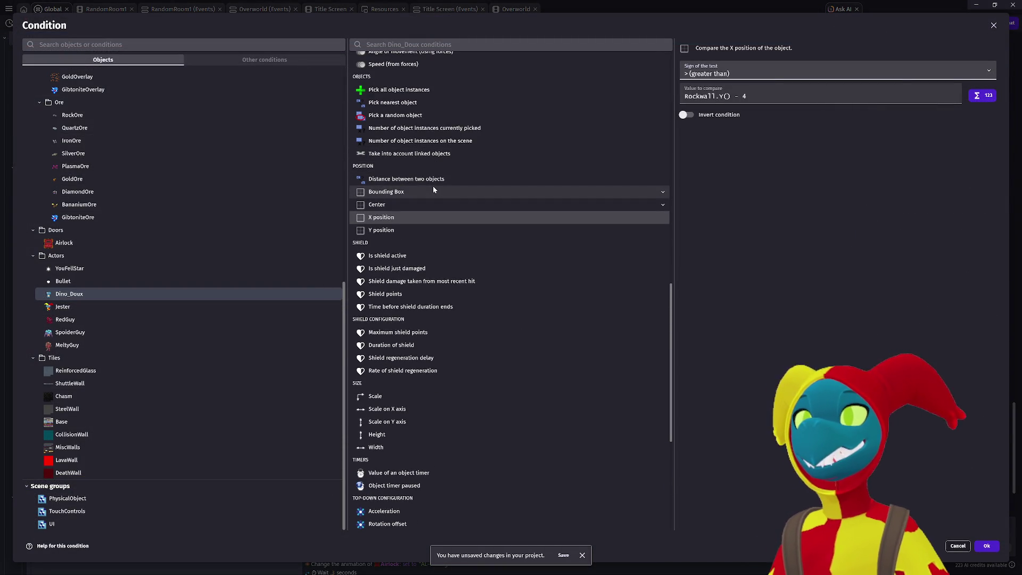
left_click(434, 189)
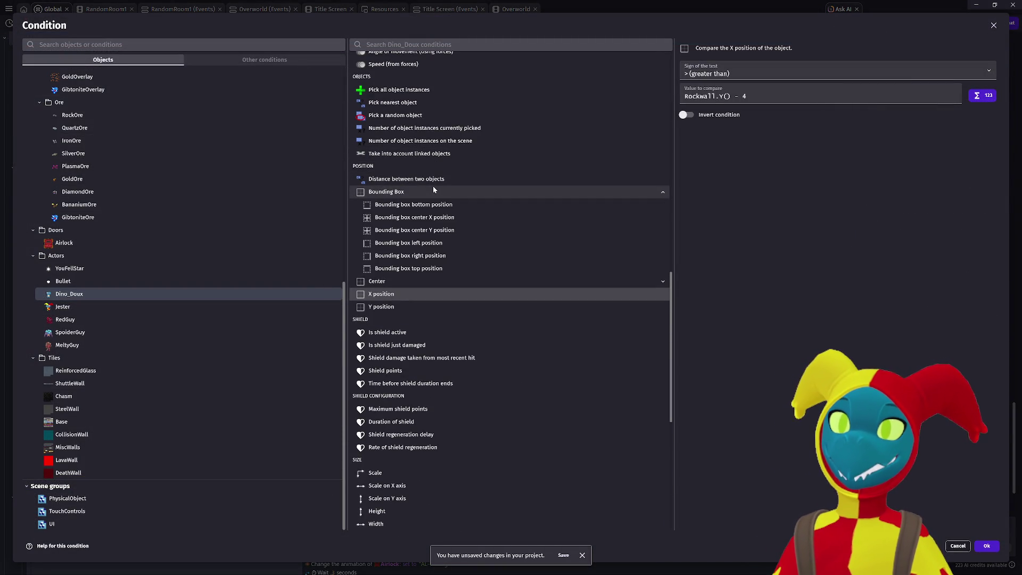
left_click(455, 258)
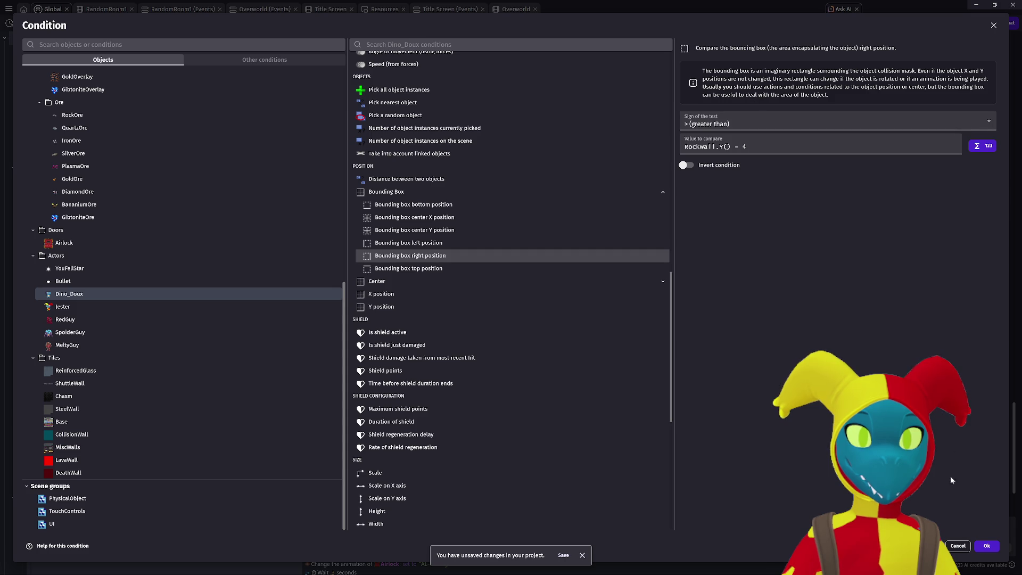
left_click(983, 547)
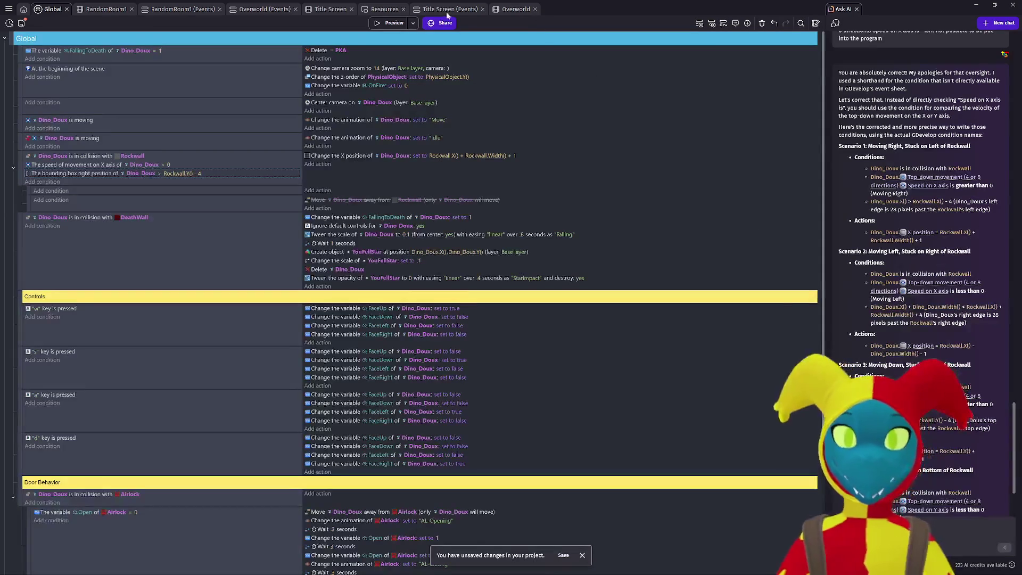
left_click(390, 23)
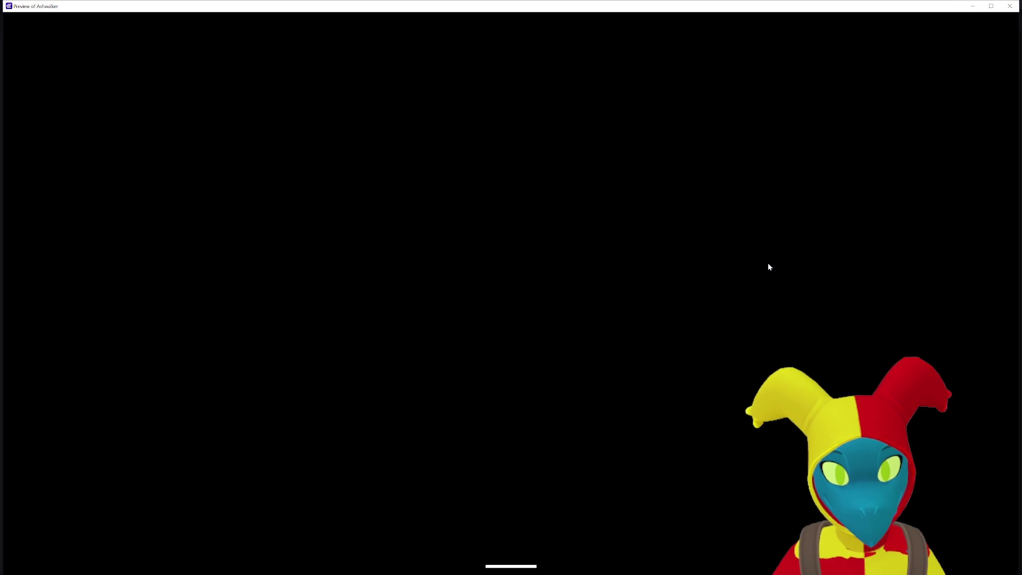
key("w")
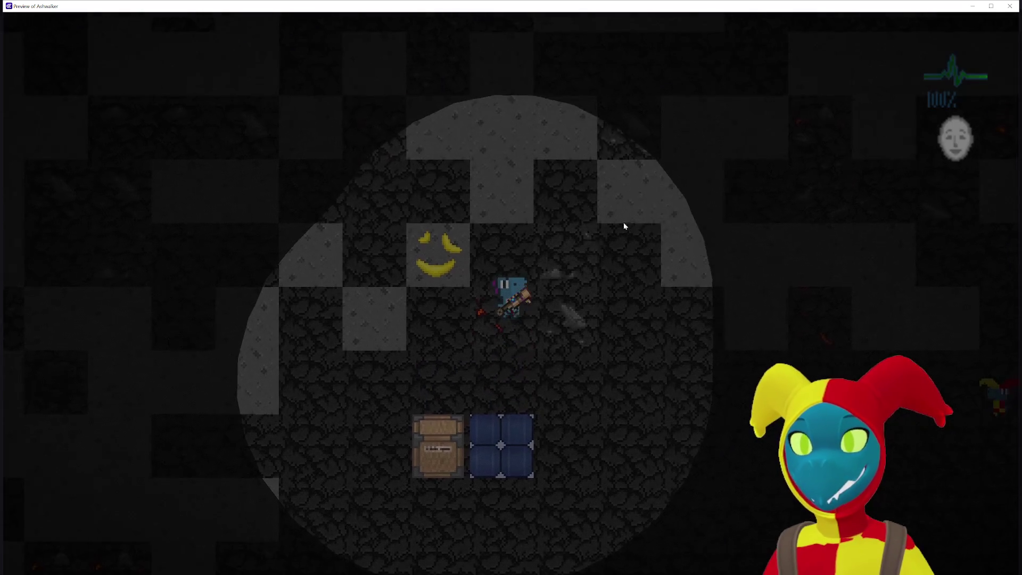
key("d")
key("s")
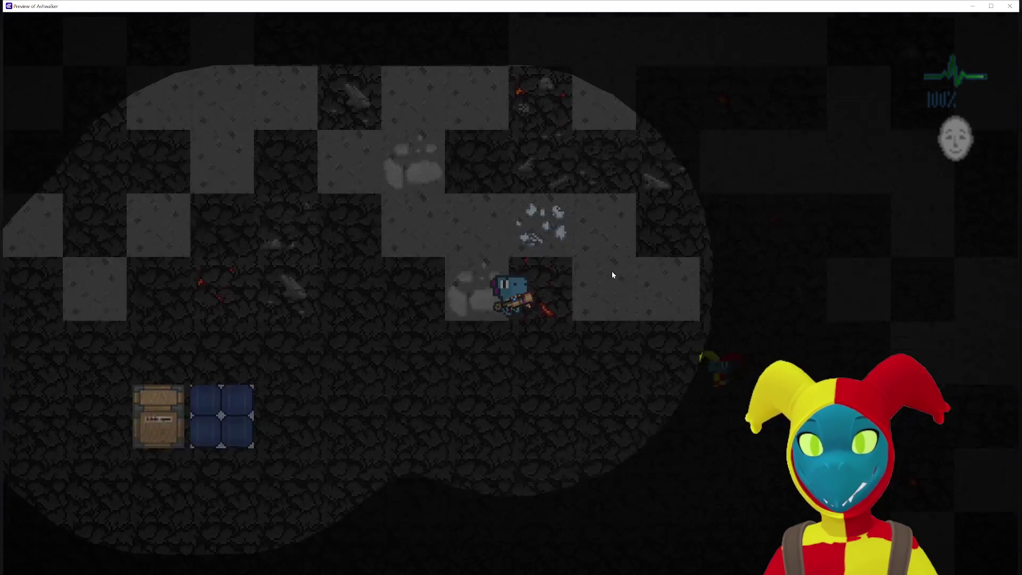
key("a")
key("a")
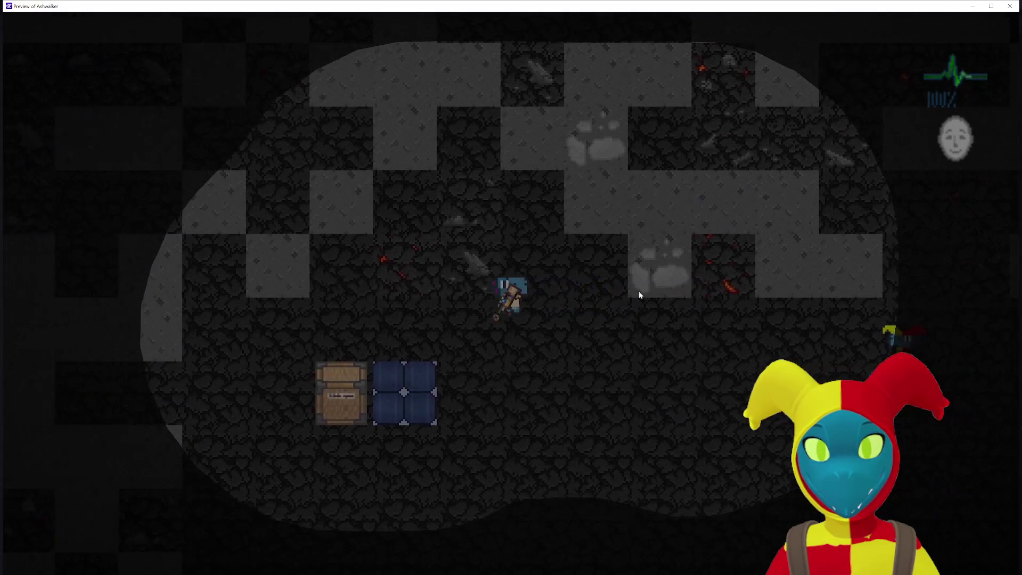
key("d")
key("a")
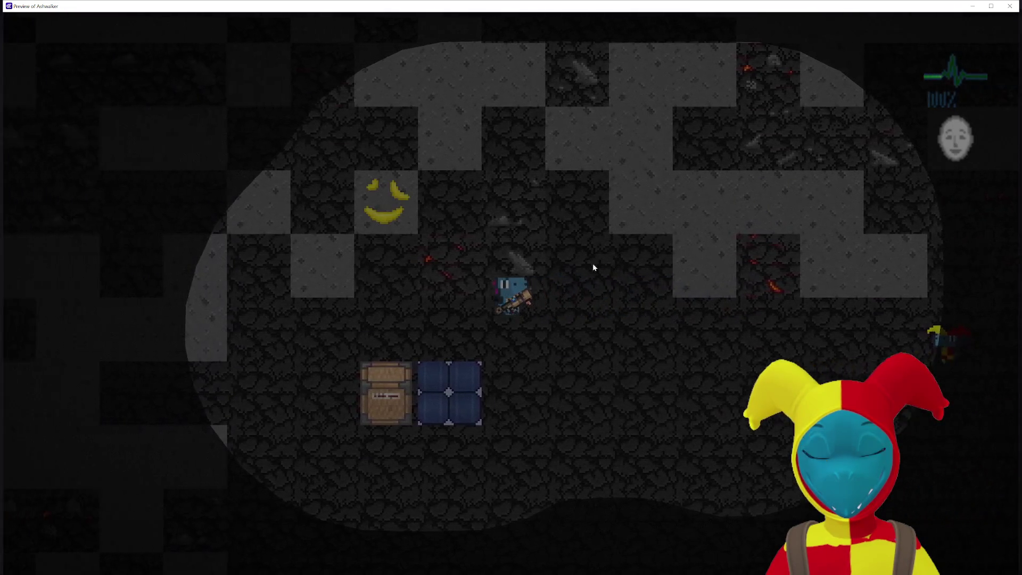
key("w")
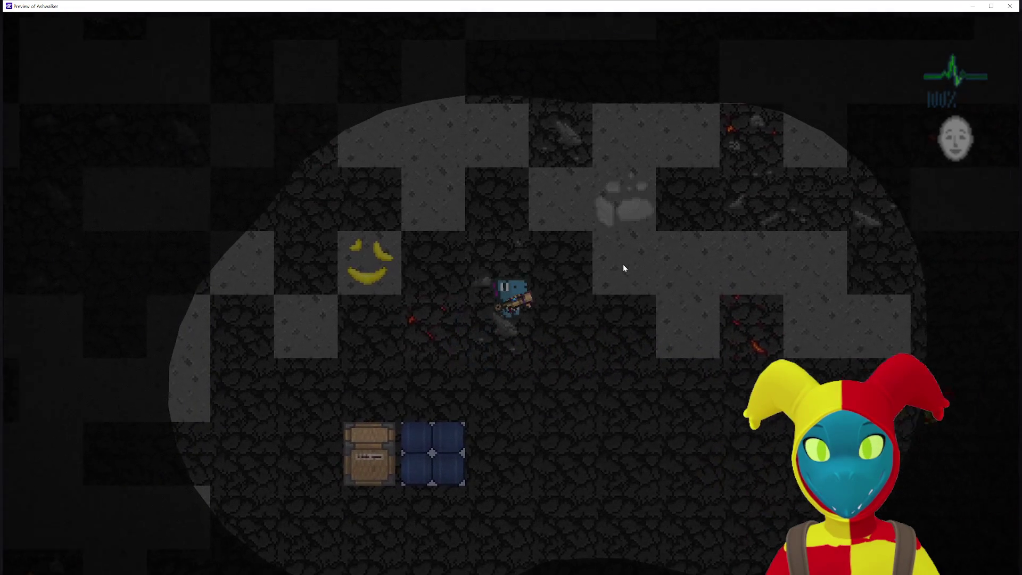
key("d")
key("s")
key("d")
key("w")
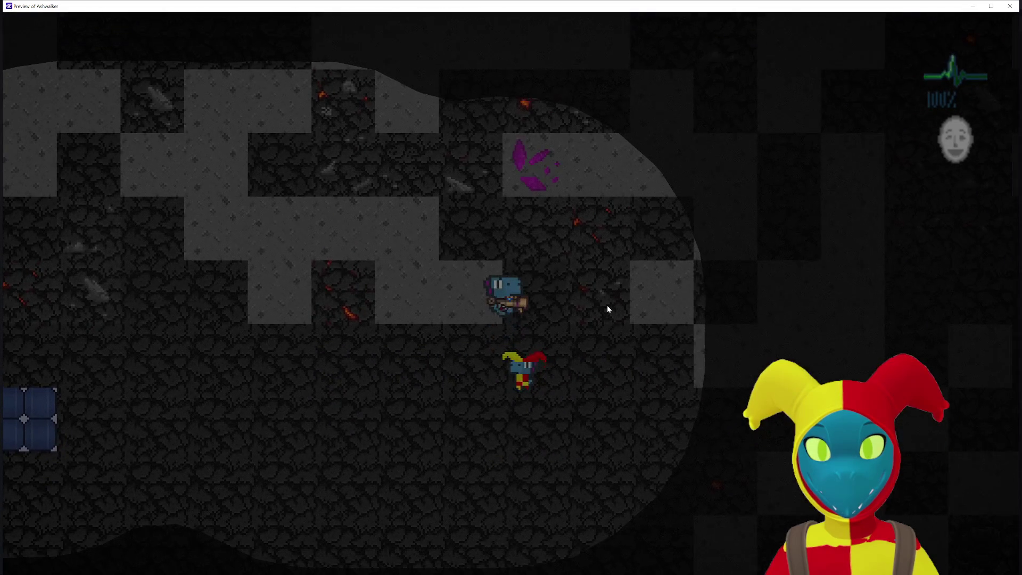
key("s")
key("w")
key("a")
key("w")
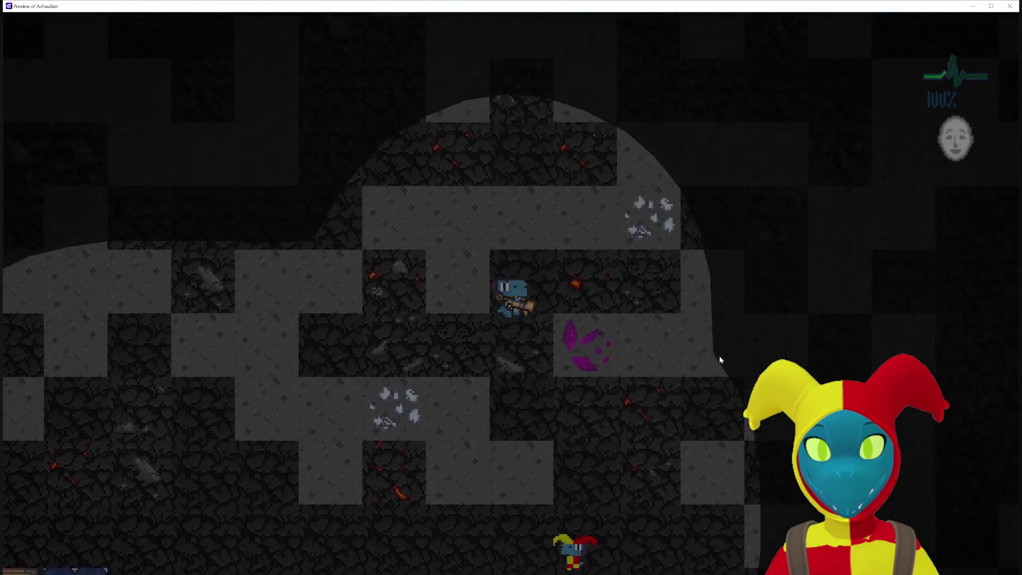
key("a")
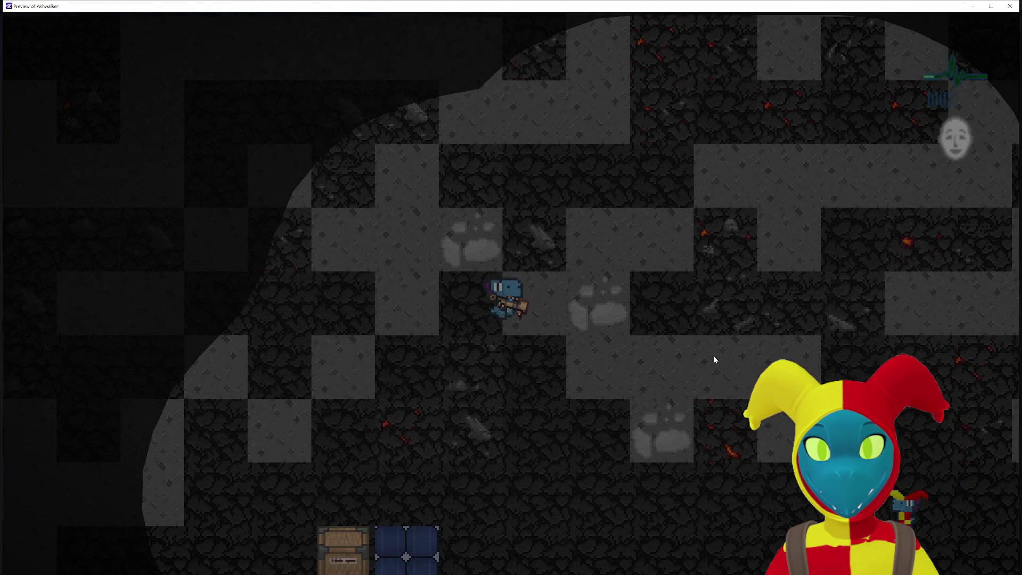
key("d")
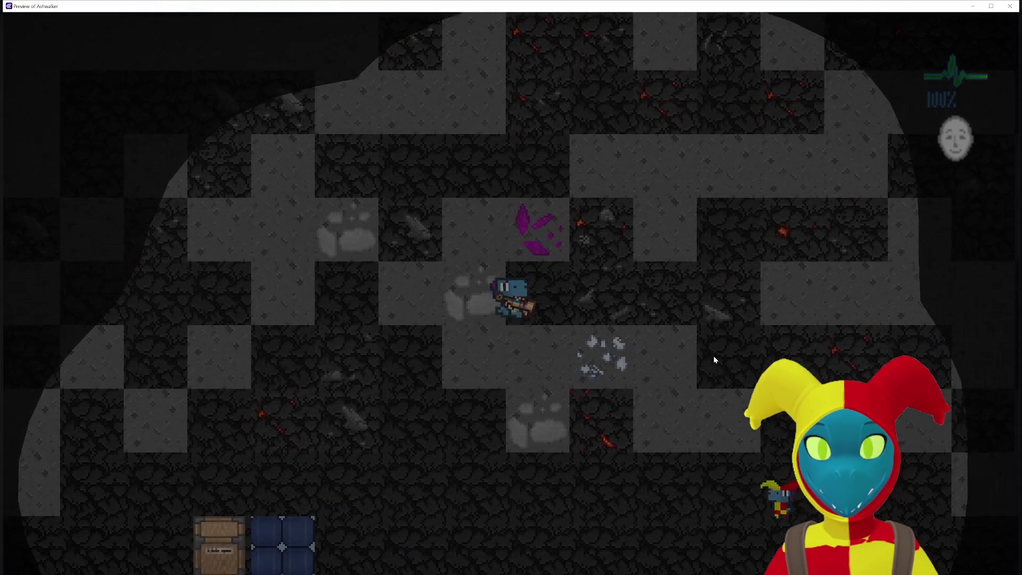
key("d")
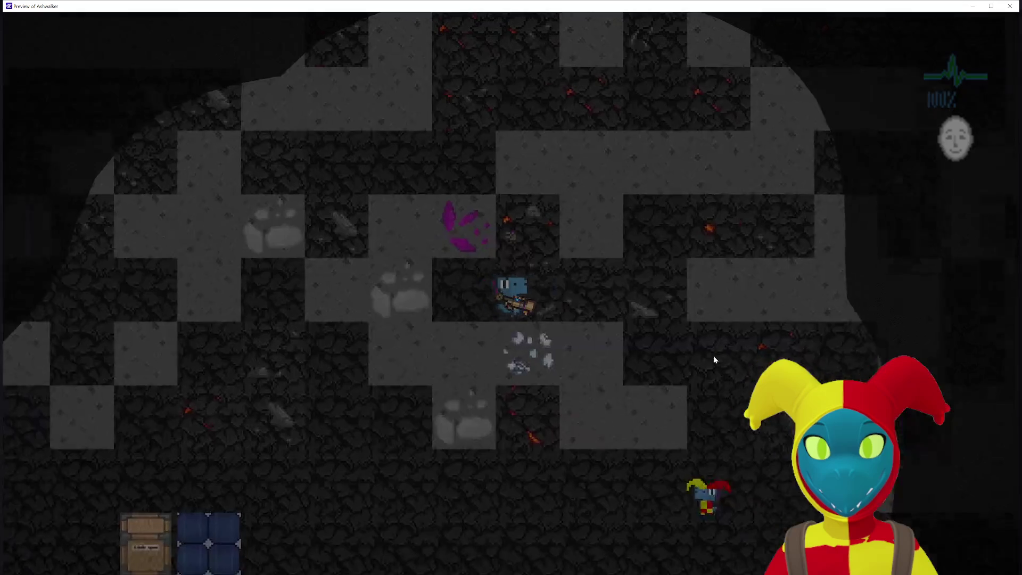
key("s")
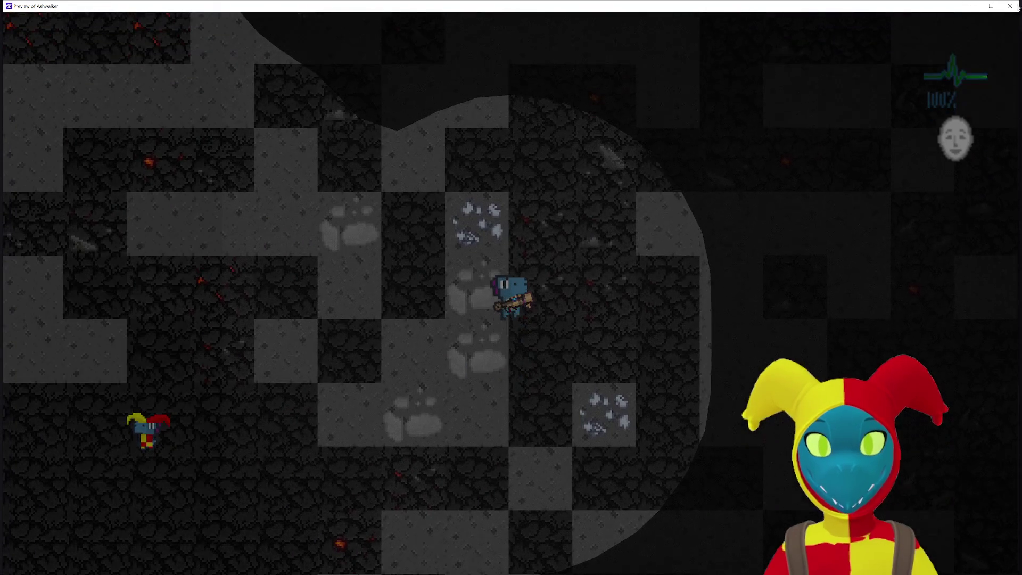
key("alt+F4")
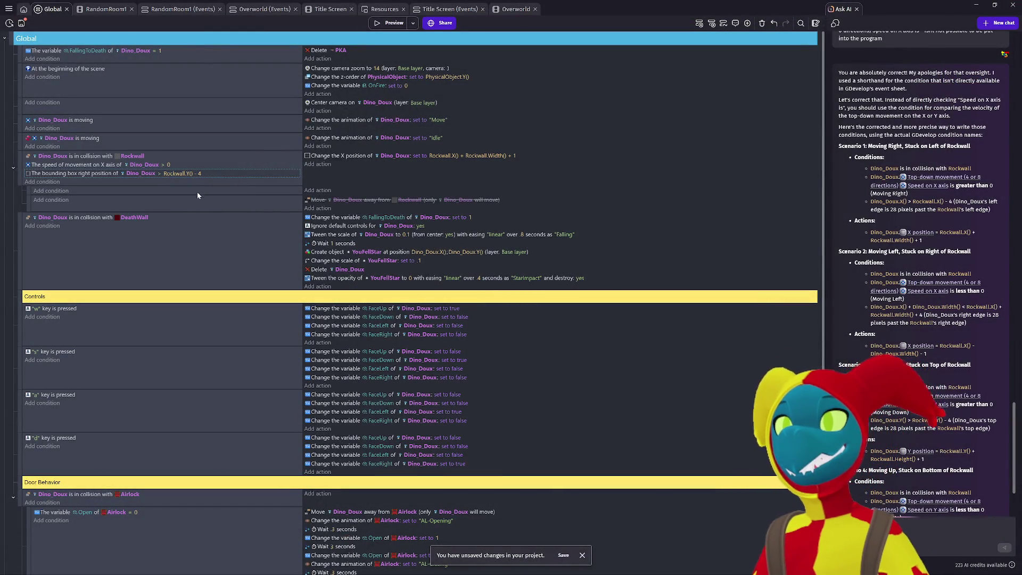
Step: Delete the speed and bounding-box conditions and the X position action, restore the Move action, and preview
key("Delete")
key("Delete")
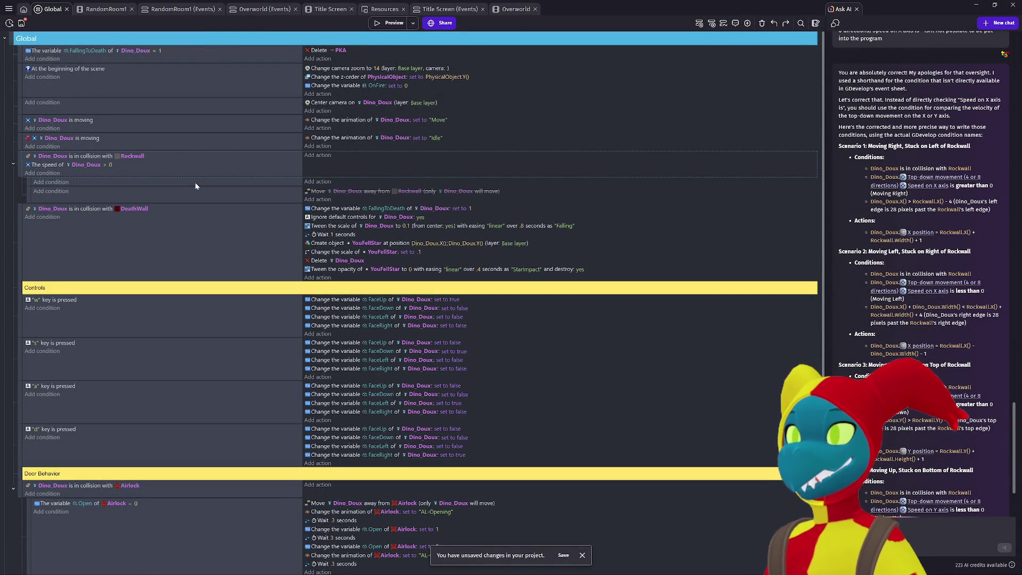
left_click(195, 186)
key("Delete")
key("ctrl+z")
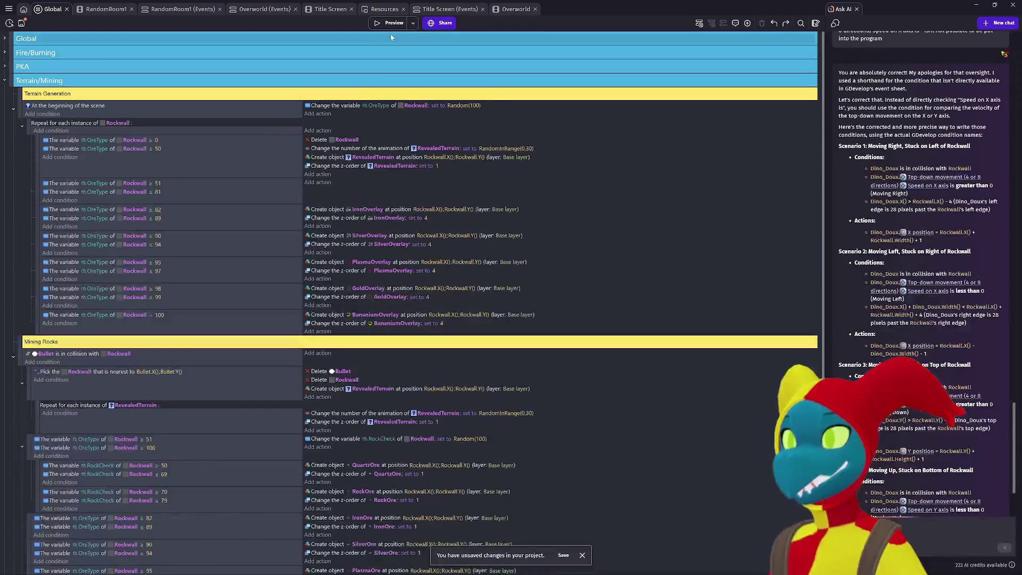
left_click(392, 23)
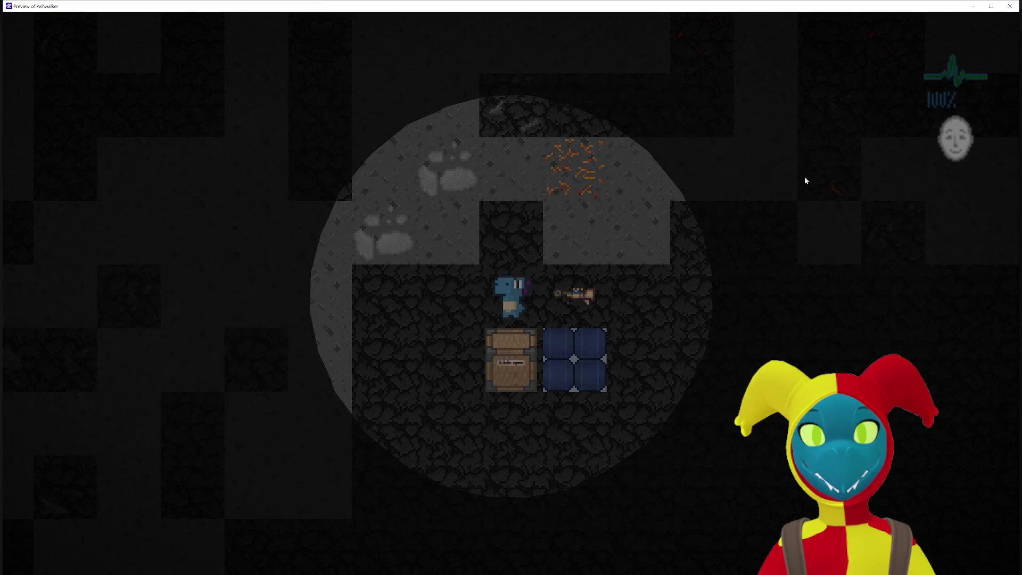
Step: Restart the preview and walk the player right to the gun, then down, left and right
left_click(1010, 6)
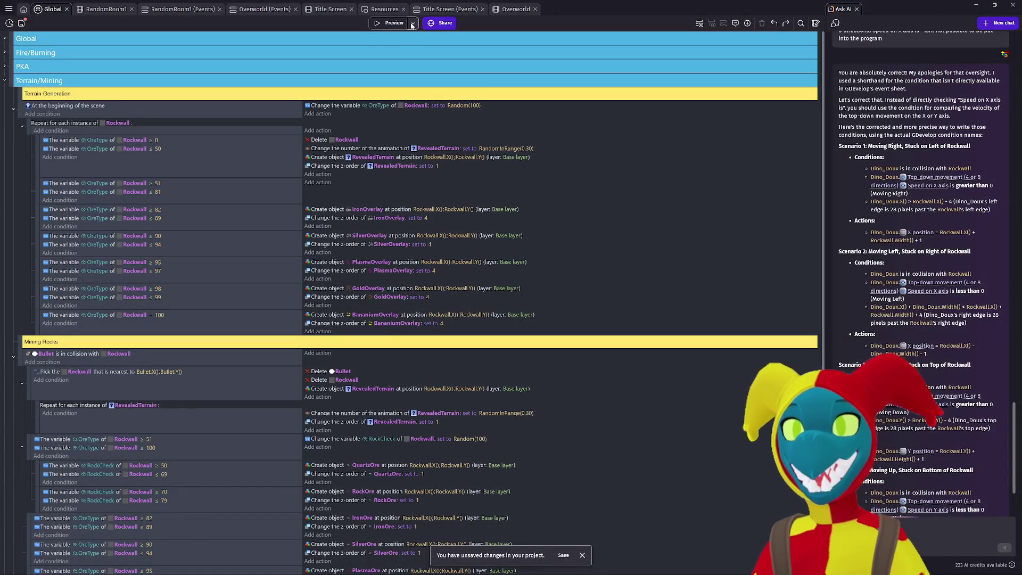
left_click(389, 22)
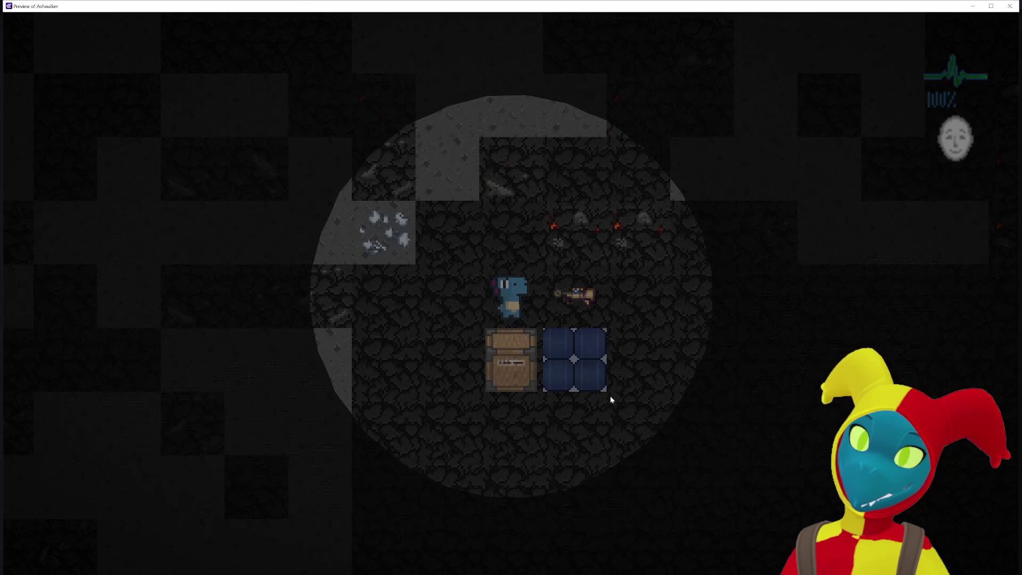
key("d")
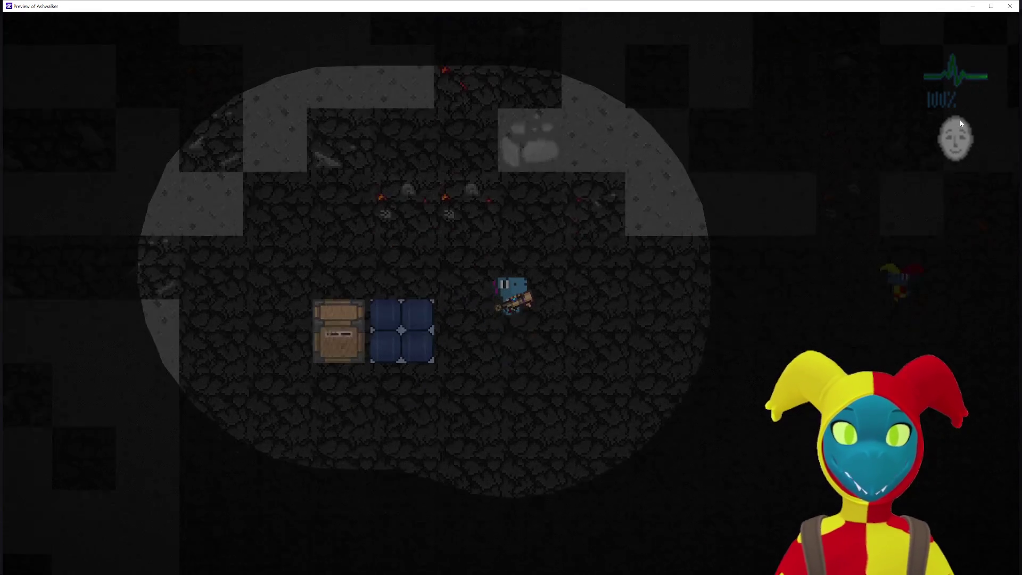
key("s")
key("d")
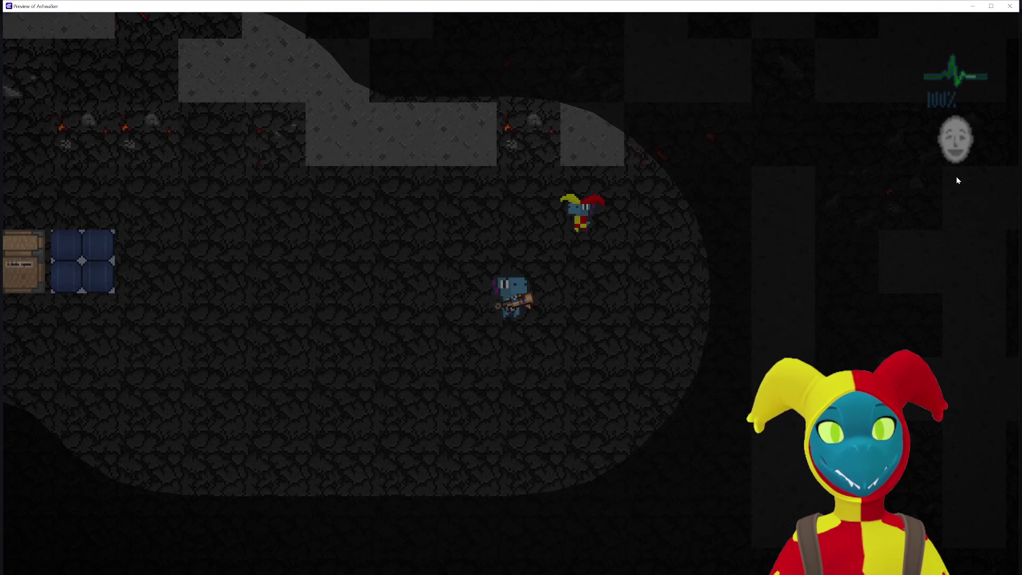
key("a")
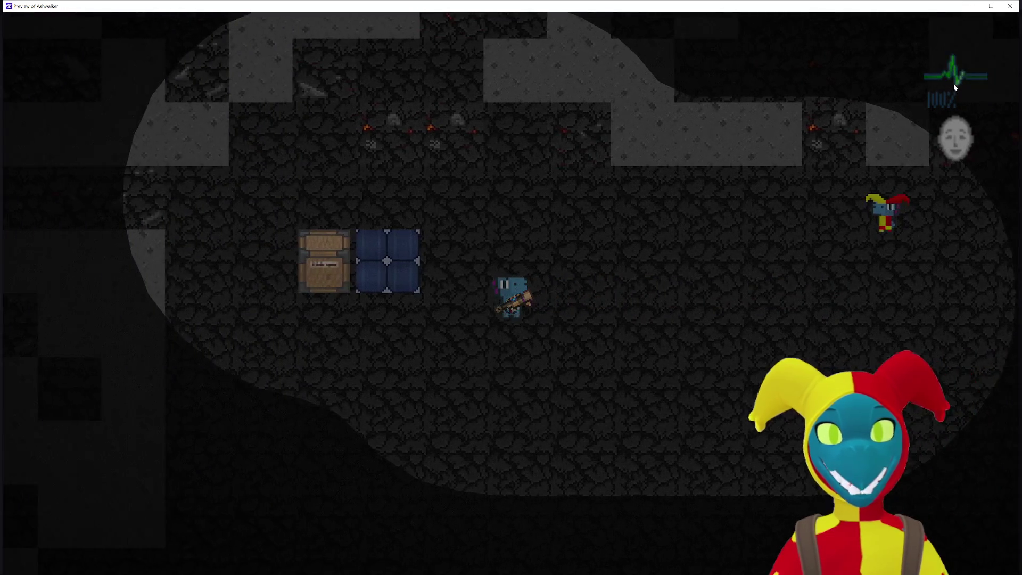
key("s")
key("d")
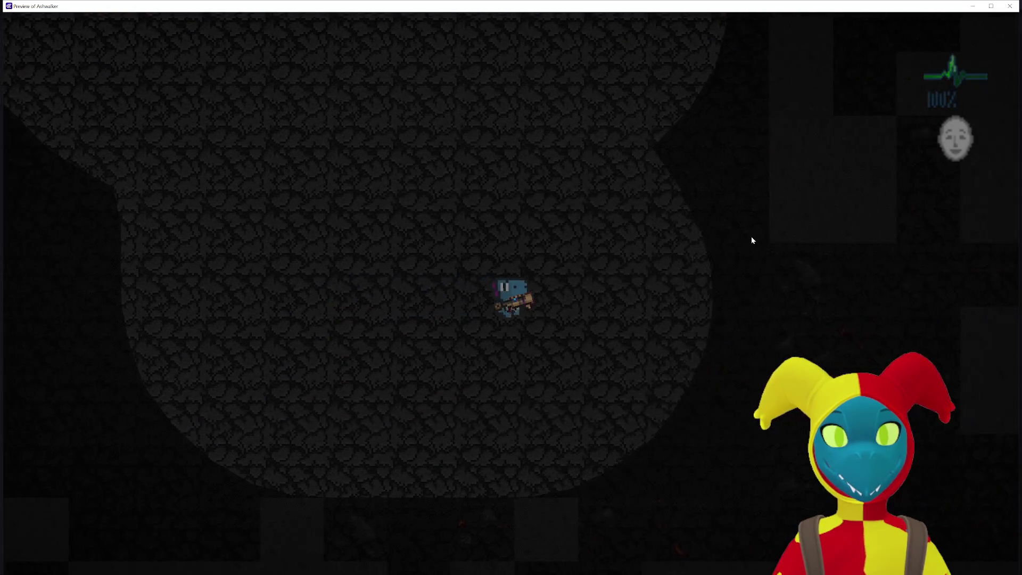
Step: Walk the player up through the rock-wall passages, mine the ore pile, then close the preview
key("w")
key("a")
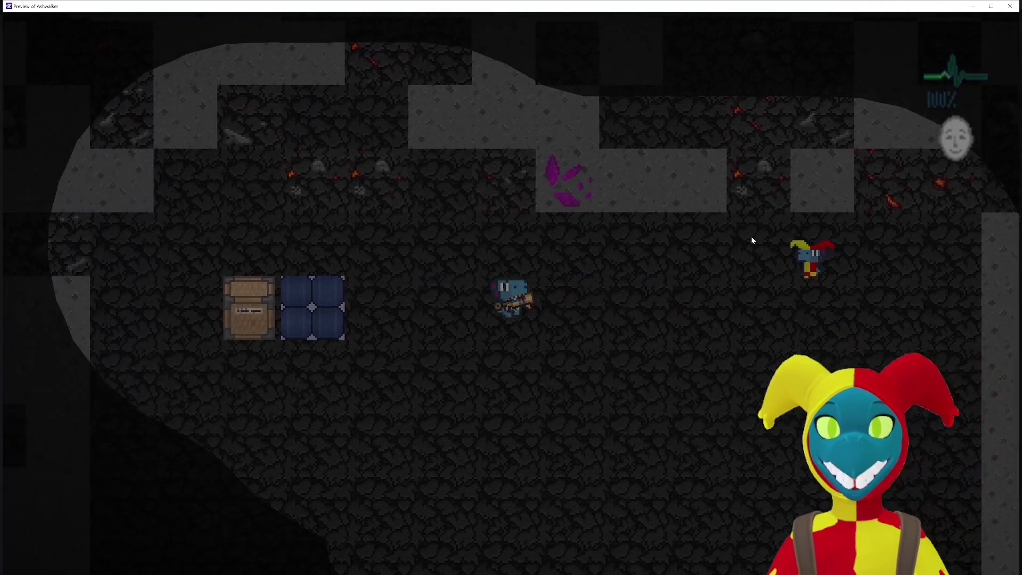
key("s")
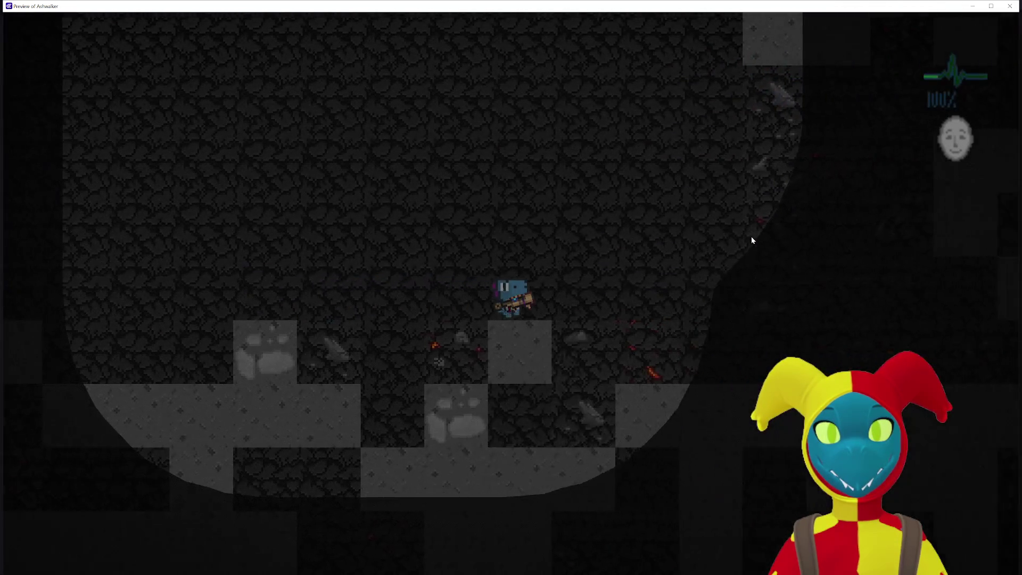
key("d")
key("w")
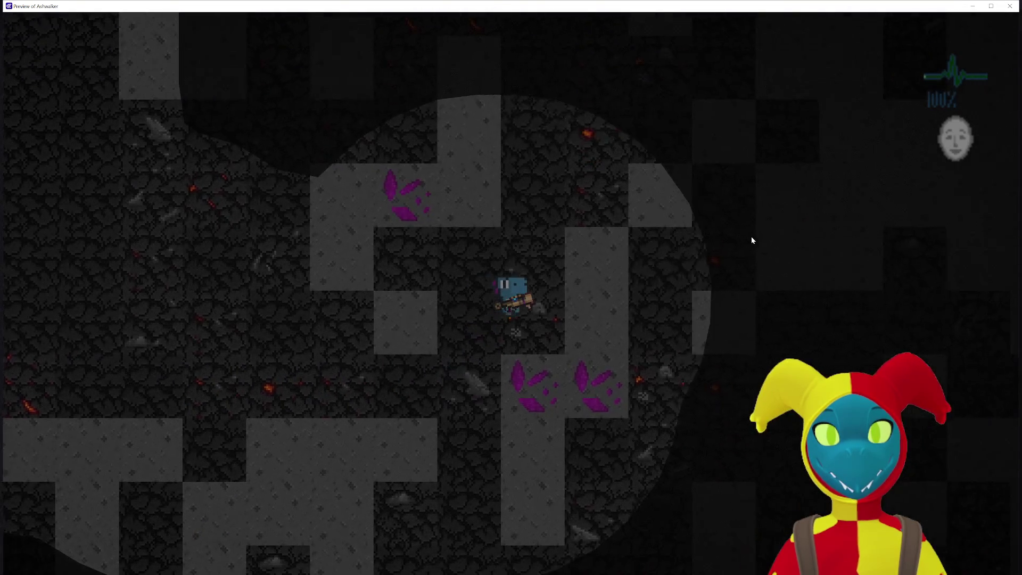
key("w")
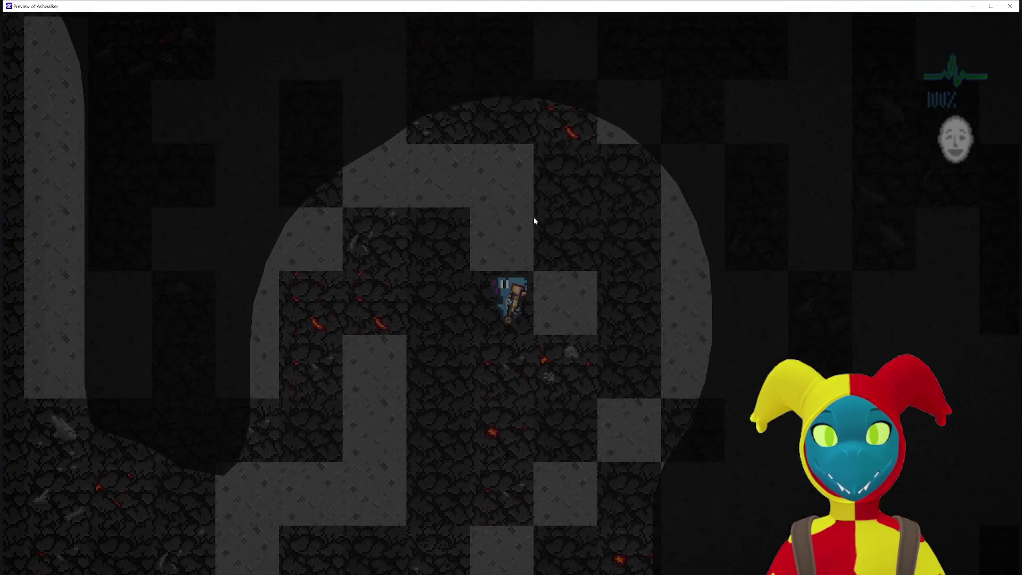
key("a")
key("s")
left_click(518, 213)
key("s")
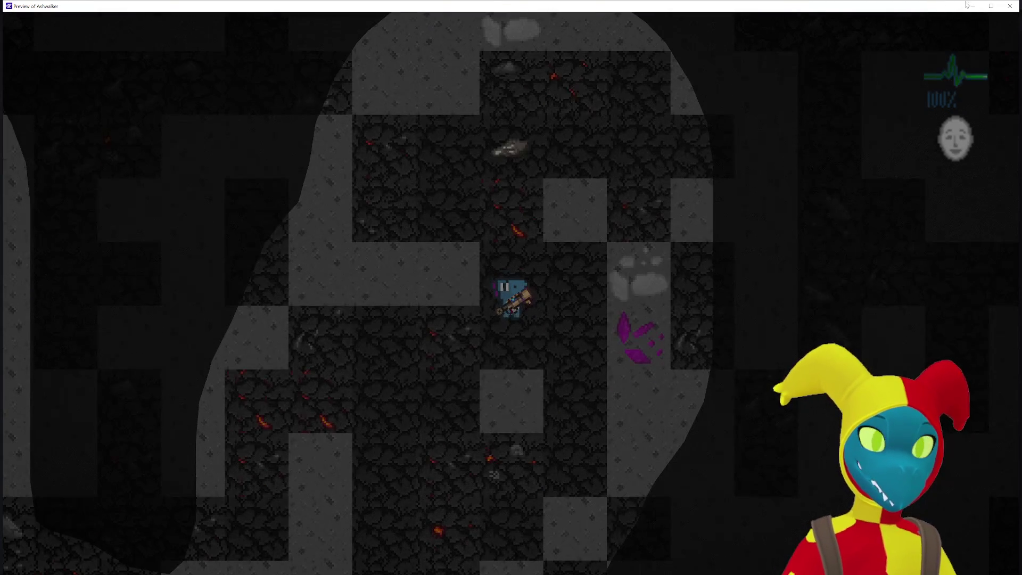
left_click(1010, 6)
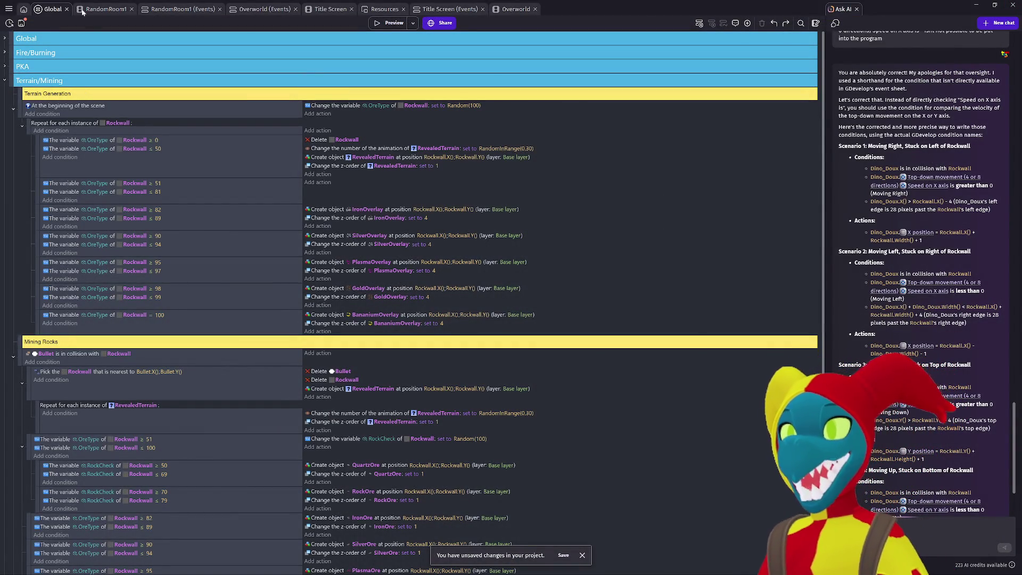
Step: In the RandomRoom1 scene, open the FaceStatus object and review the FullHealth animation zoomed out
left_click_drag(234, 10, 109, 11)
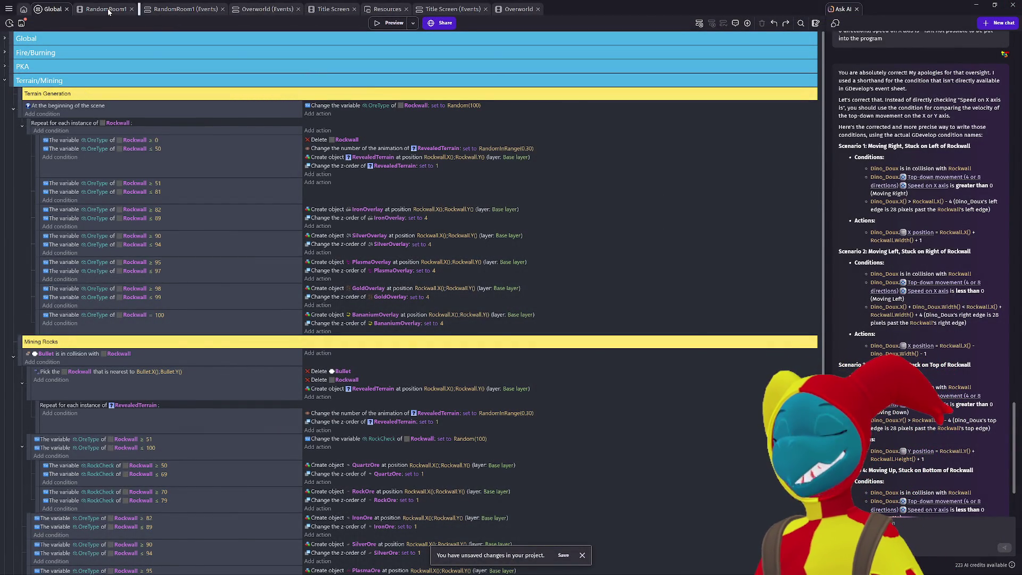
left_click(108, 10)
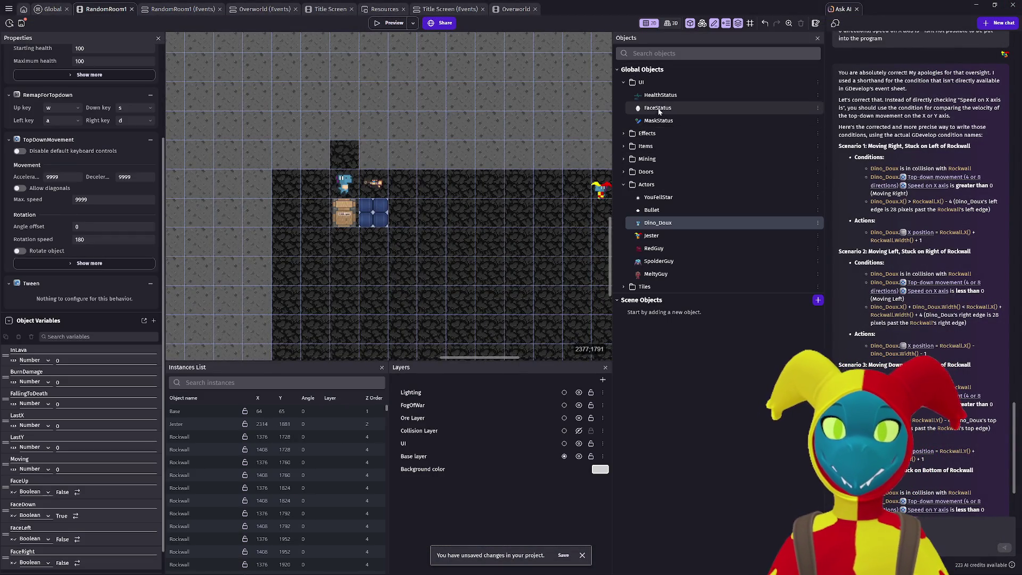
double_click(658, 109)
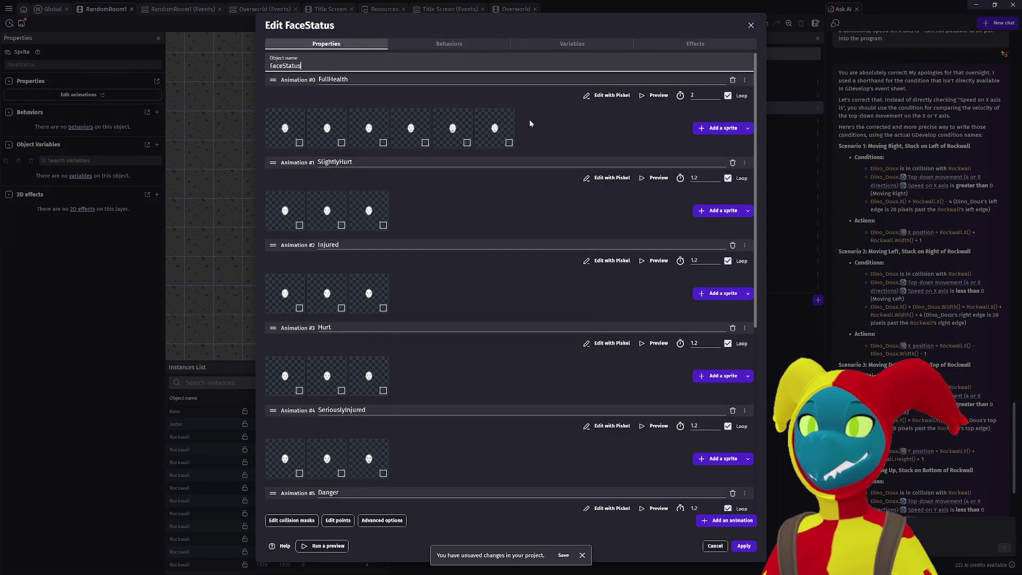
left_click(655, 96)
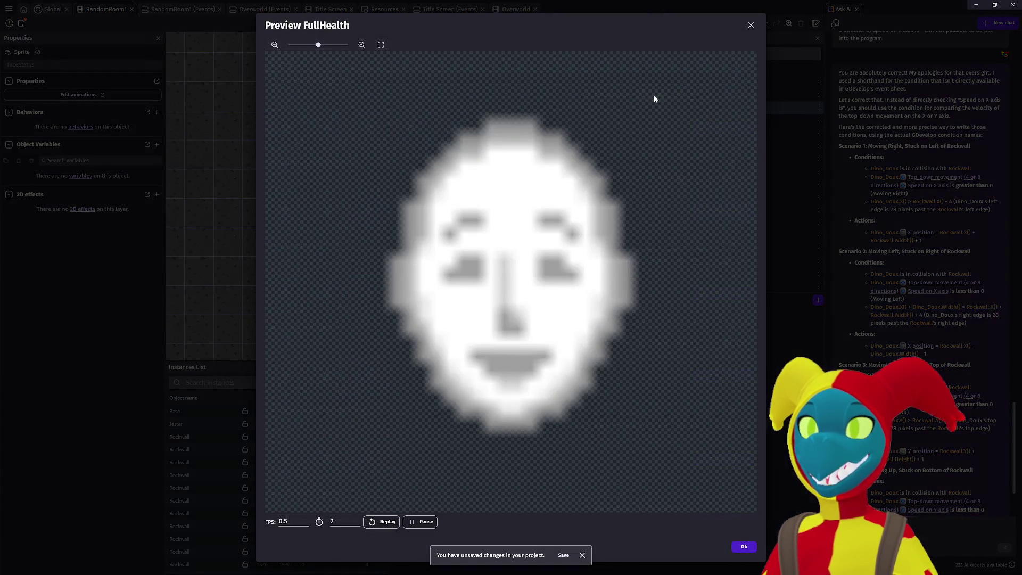
left_click(293, 45)
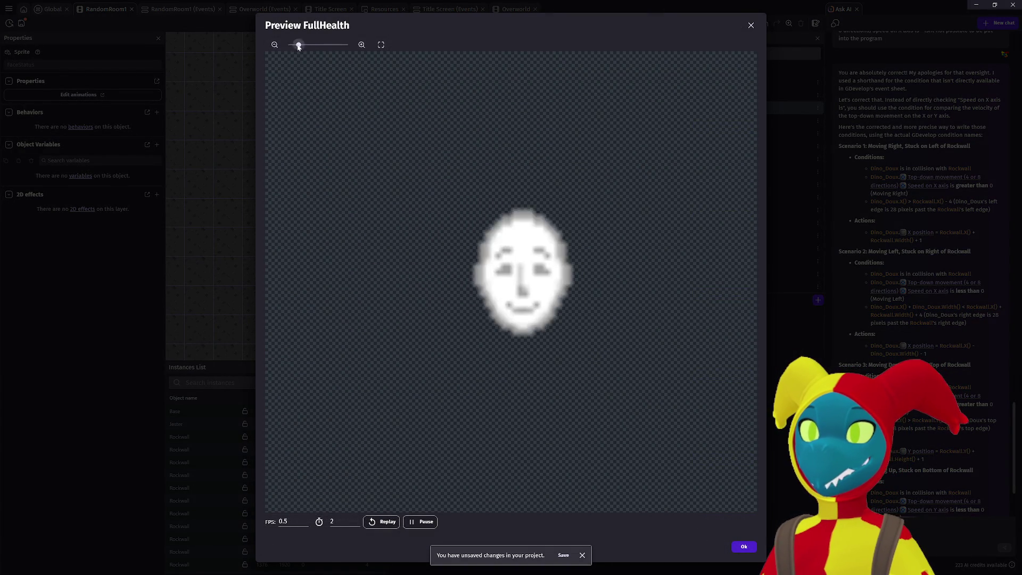
left_click(273, 45)
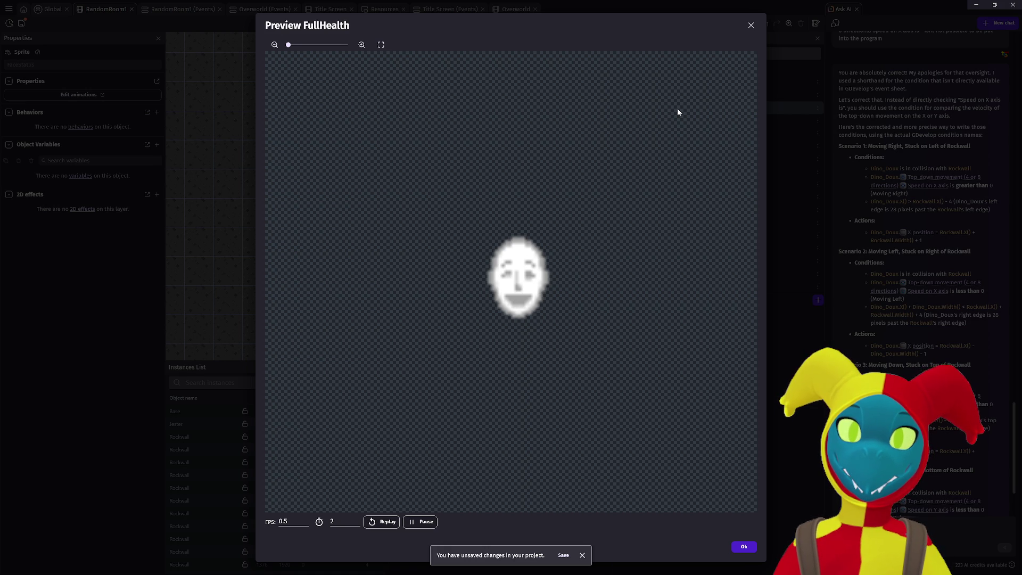
left_click(751, 27)
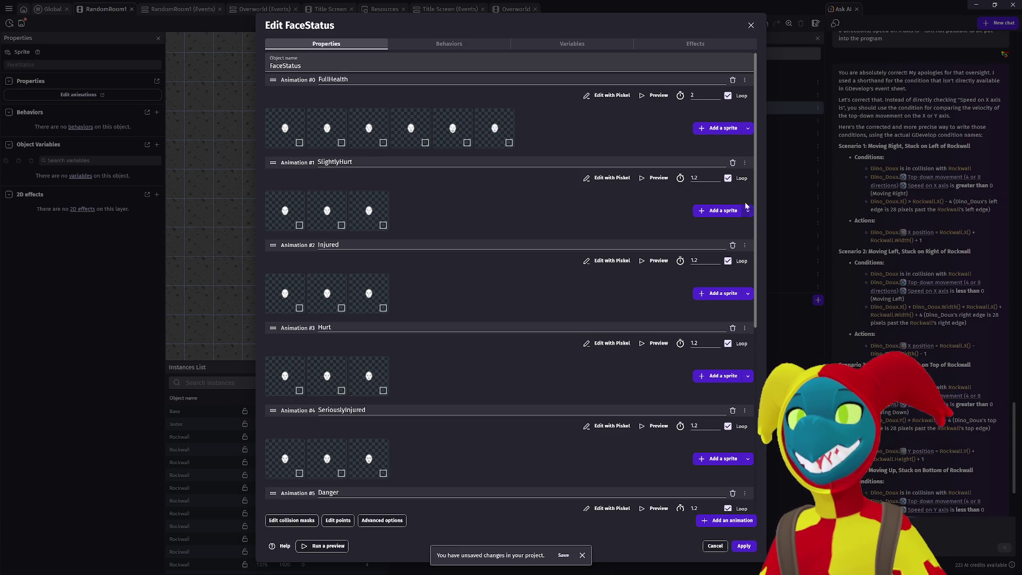
Step: Review the SlightlyHurt and Injured animations zoomed out, closing each preview
left_click(659, 178)
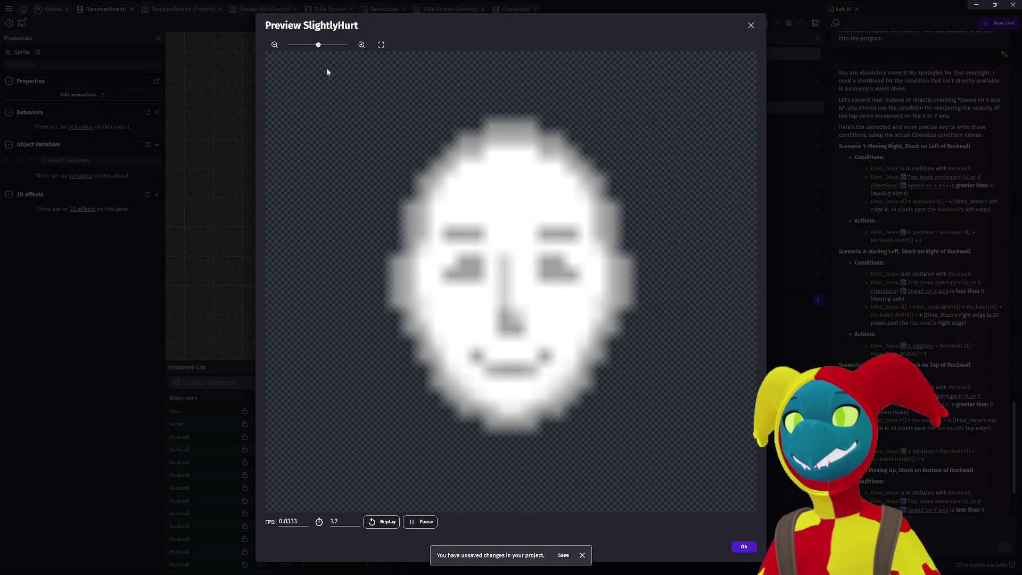
left_click_drag(311, 46, 251, 42)
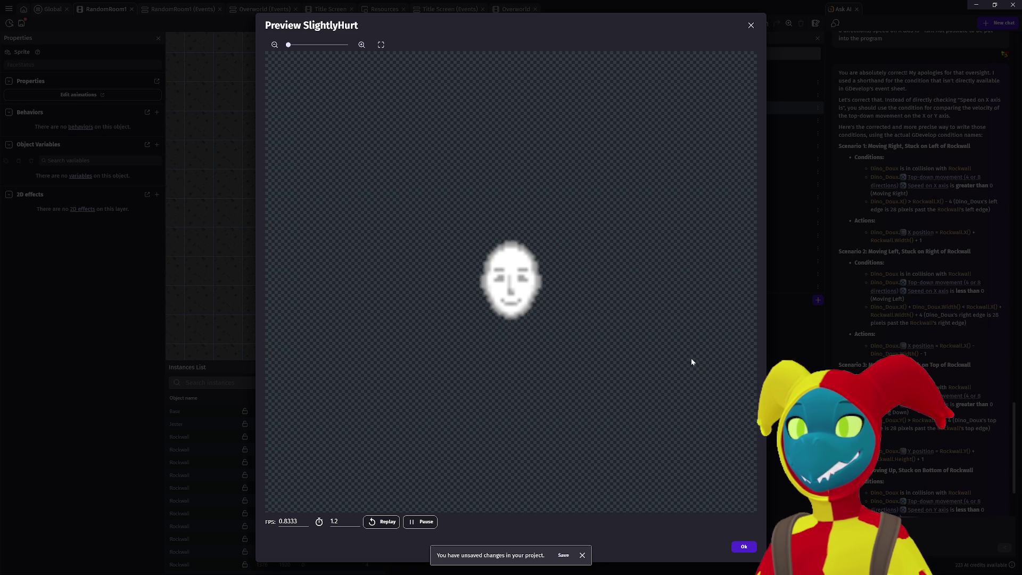
left_click(752, 26)
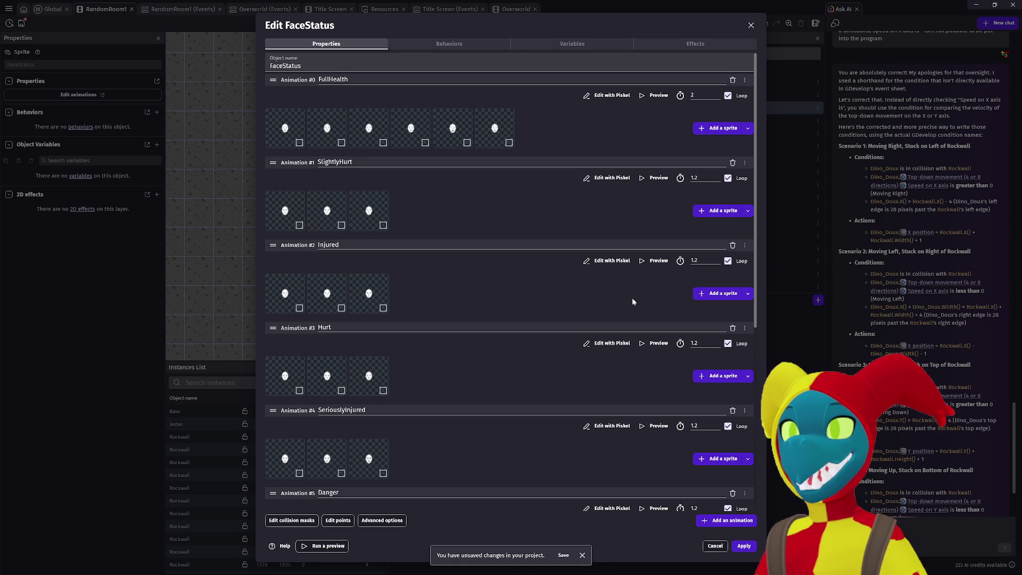
left_click(649, 267)
left_click_drag(311, 45, 257, 42)
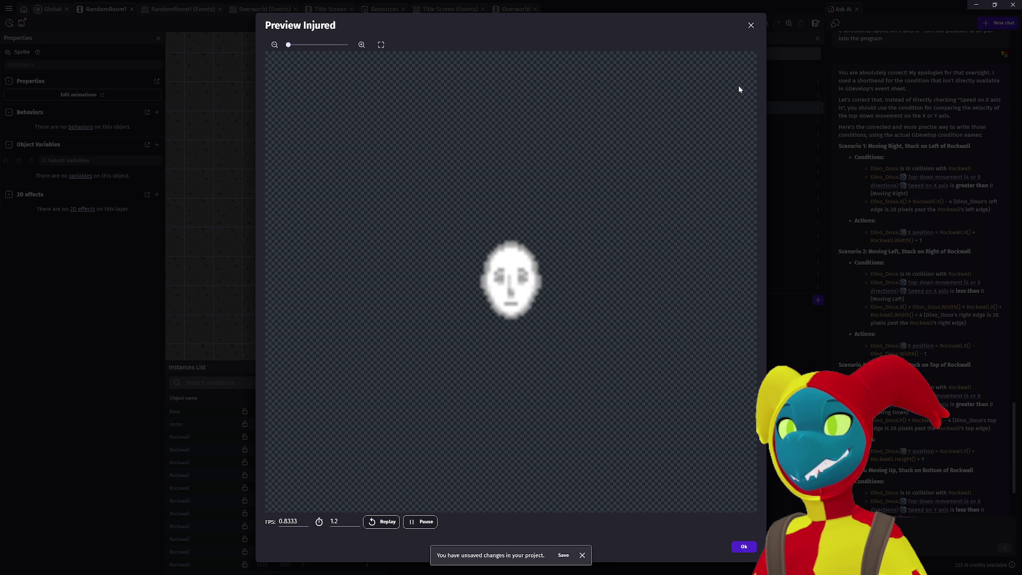
left_click(752, 25)
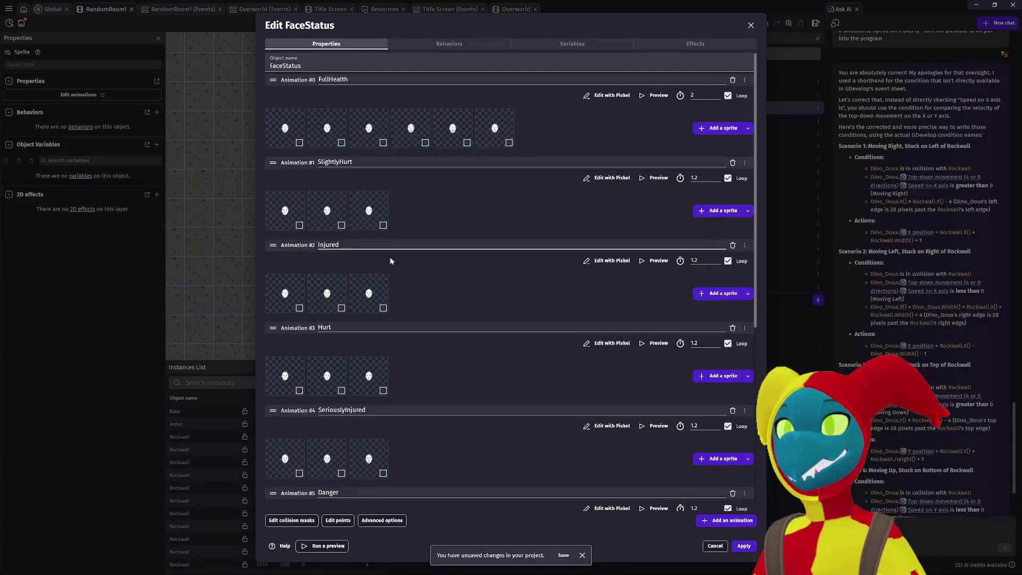
scroll(495, 311, "down", 3)
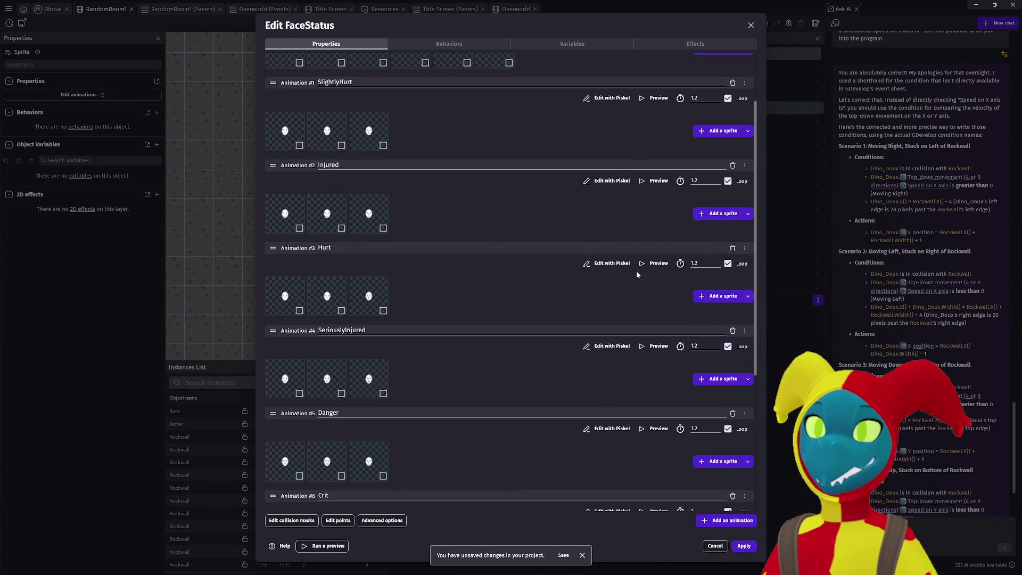
left_click(646, 264)
left_click_drag(308, 45, 295, 108)
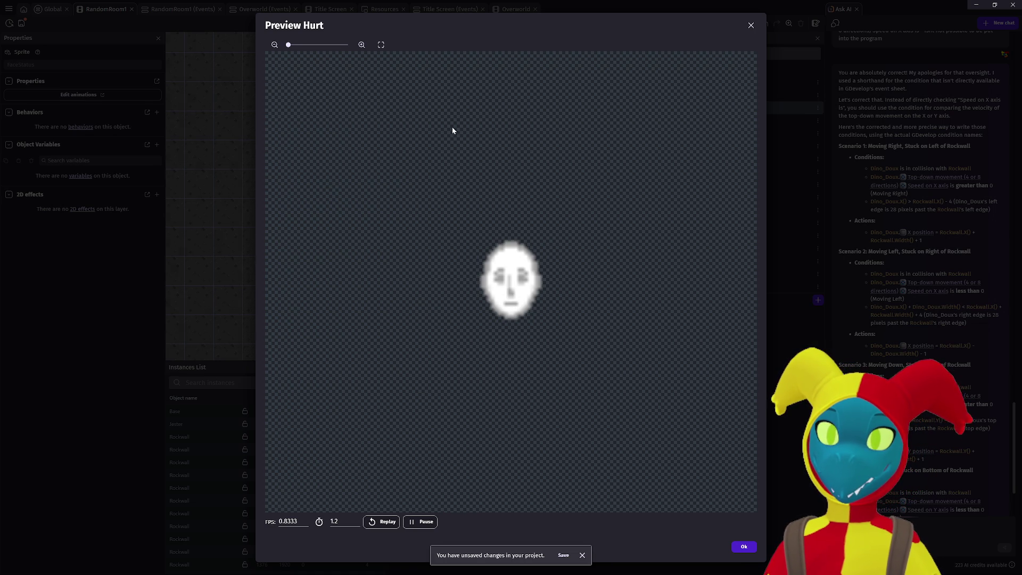
left_click(751, 25)
scroll(569, 315, "down", 2)
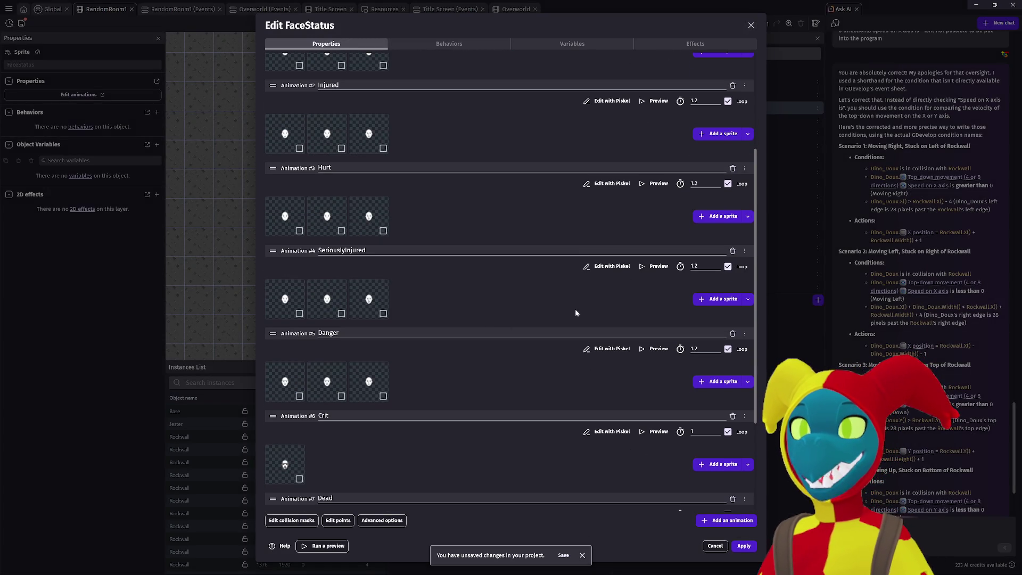
left_click(650, 267)
left_click_drag(318, 45, 240, 51)
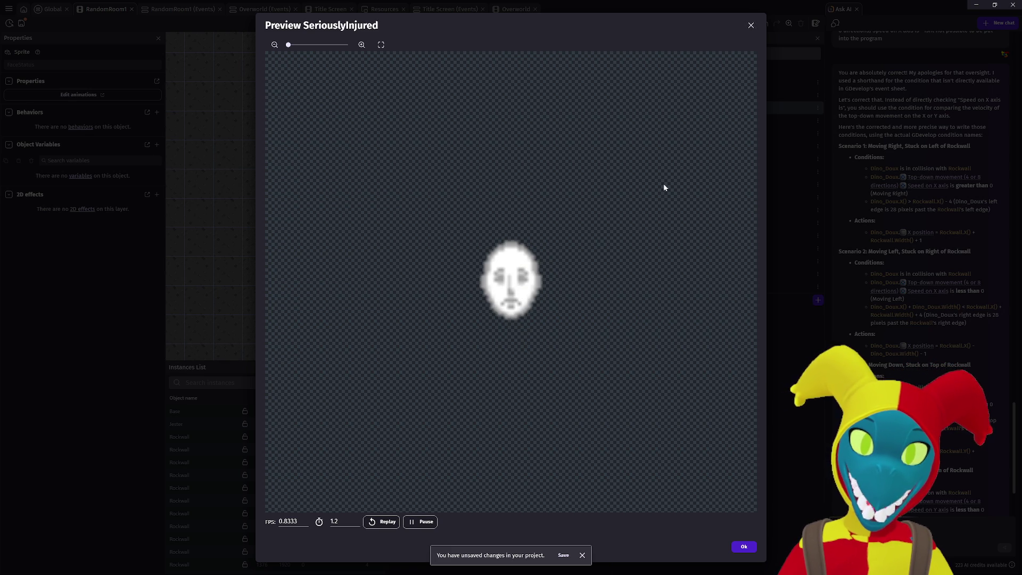
Step: Close the SeriouslyInjured preview and review the Danger animation zoomed out
left_click(751, 26)
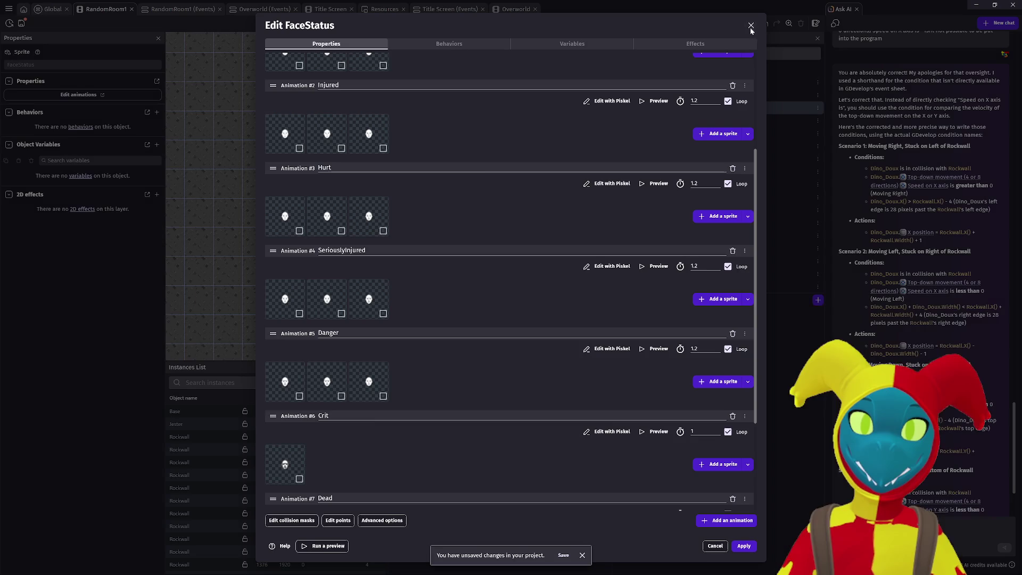
scroll(420, 309, "down", 1)
scroll(420, 314, "down", 2)
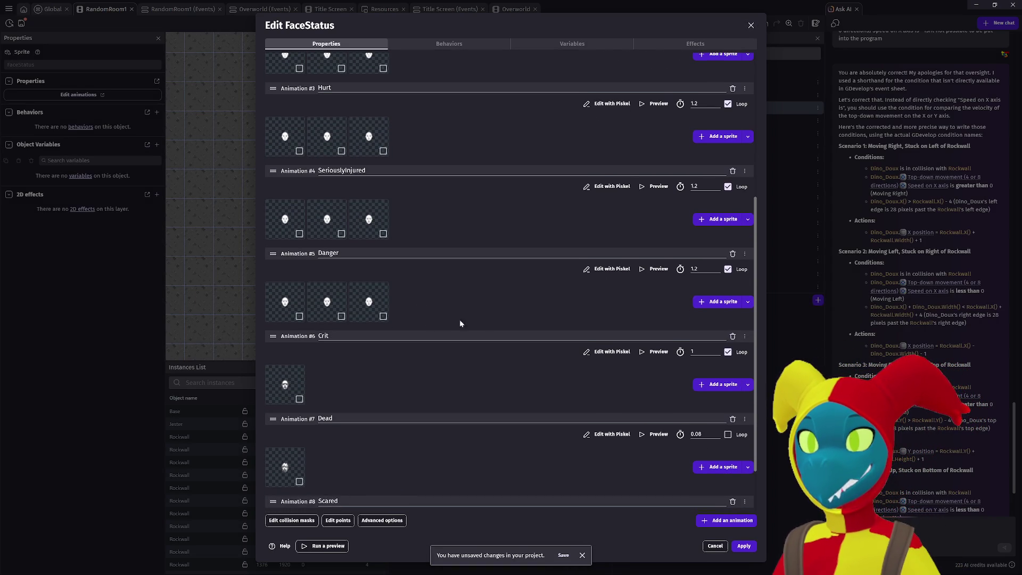
left_click(652, 270)
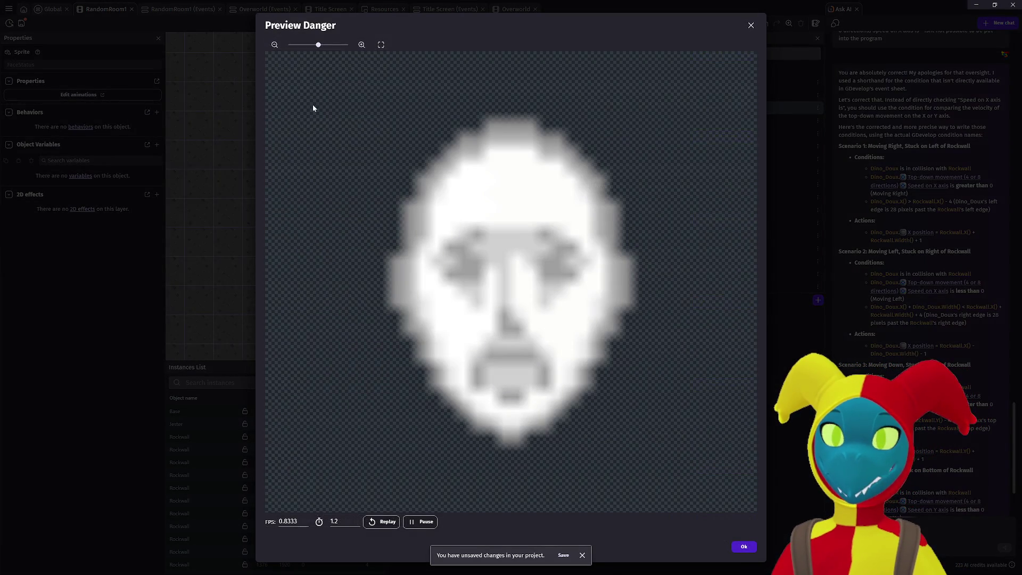
left_click_drag(316, 45, 251, 45)
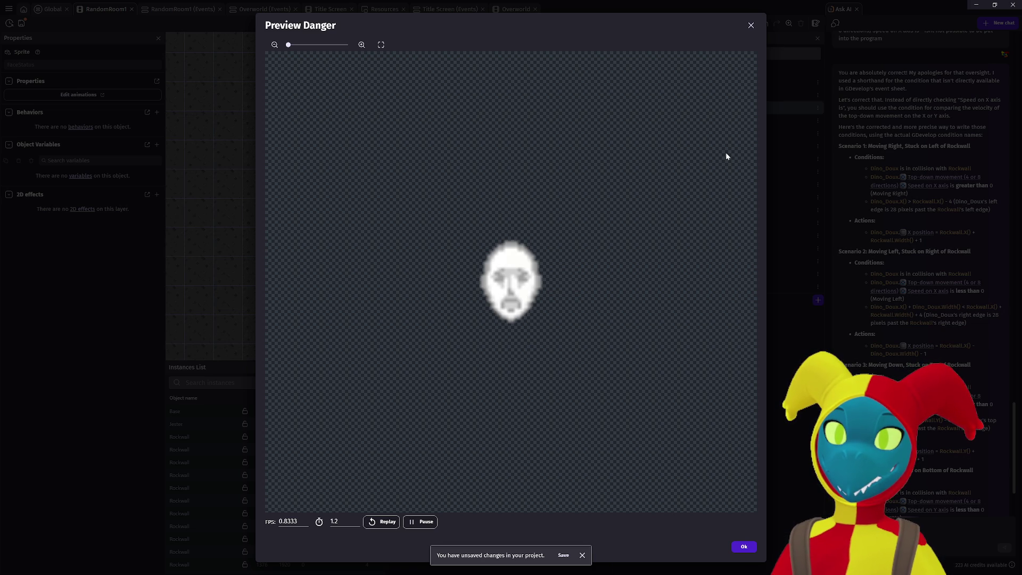
left_click(750, 25)
Step: Review the Crit and Dead animations, then show the Scared animation preview zoomed out
scroll(532, 368, "down", 1)
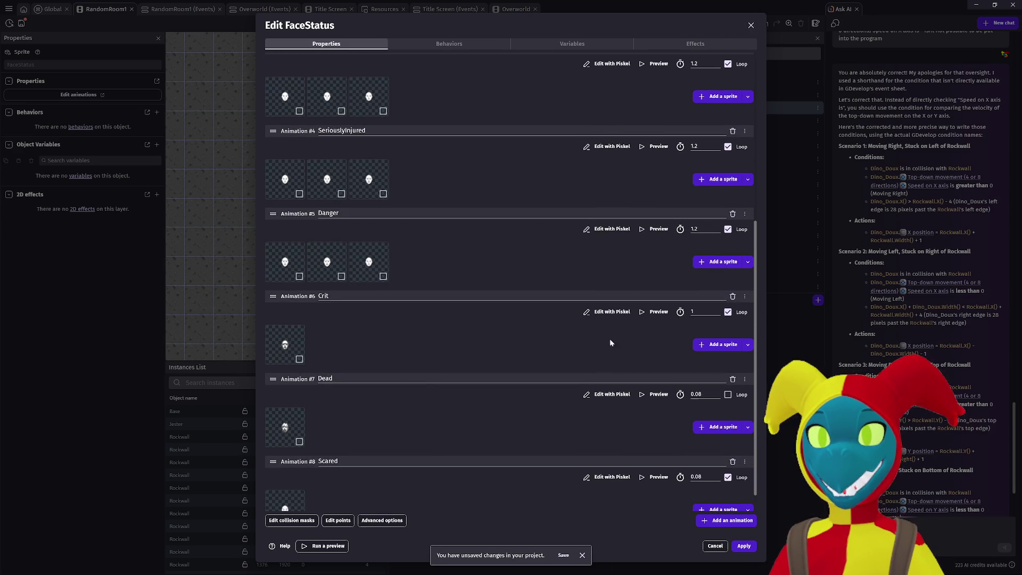
left_click(654, 314)
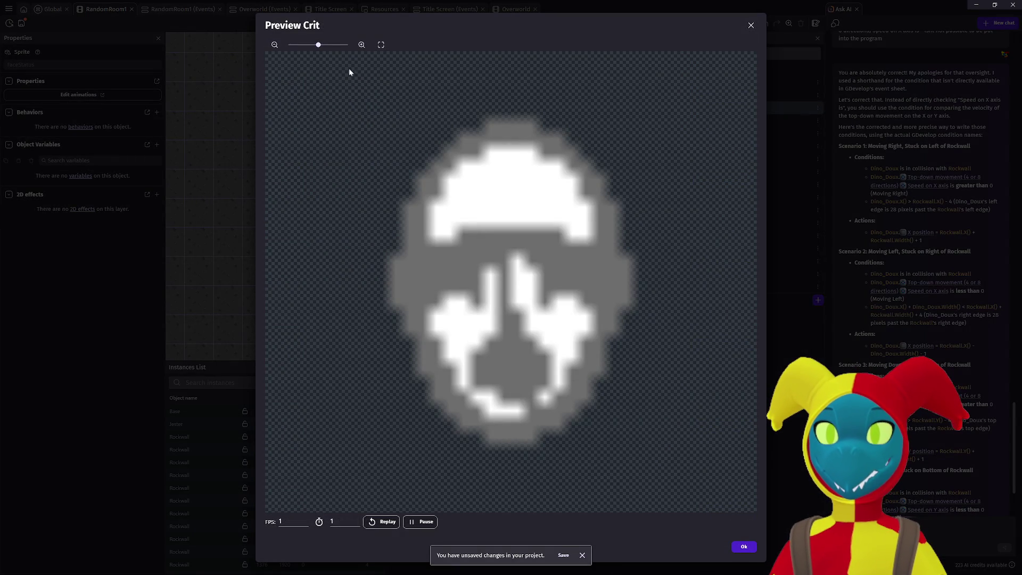
left_click_drag(326, 45, 228, 43)
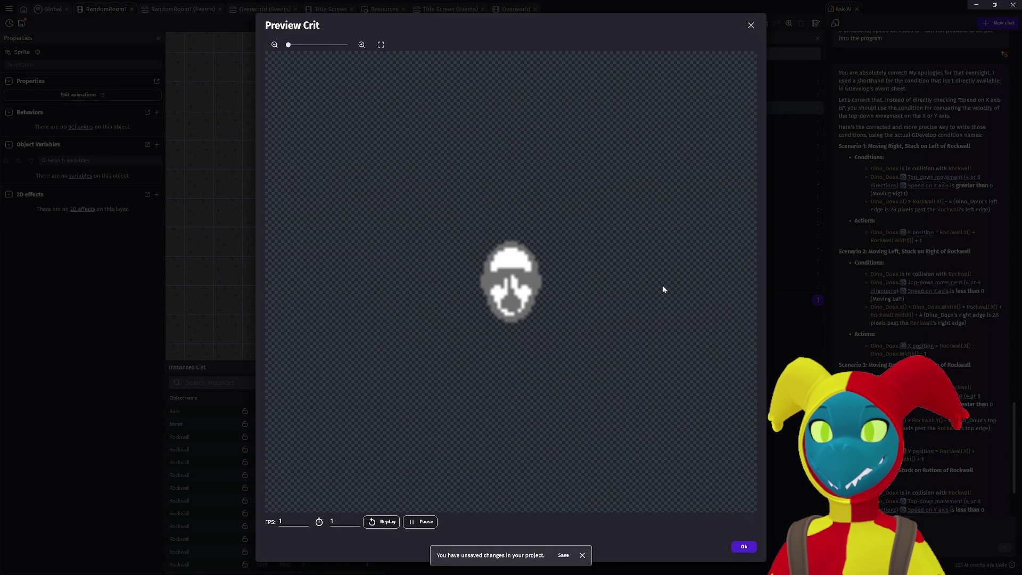
left_click(752, 25)
scroll(649, 327, "down", 1)
left_click(666, 349)
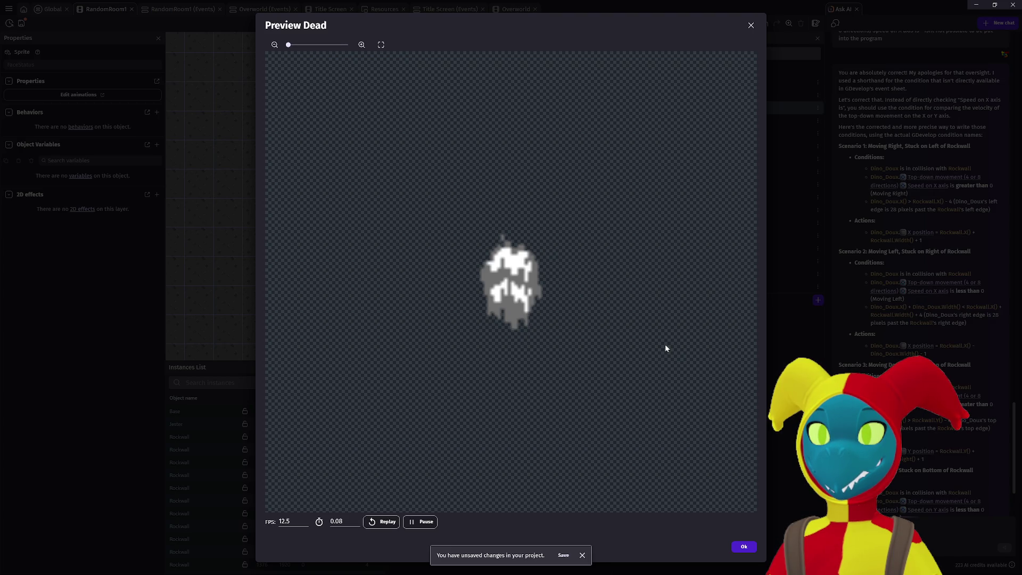
left_click(751, 26)
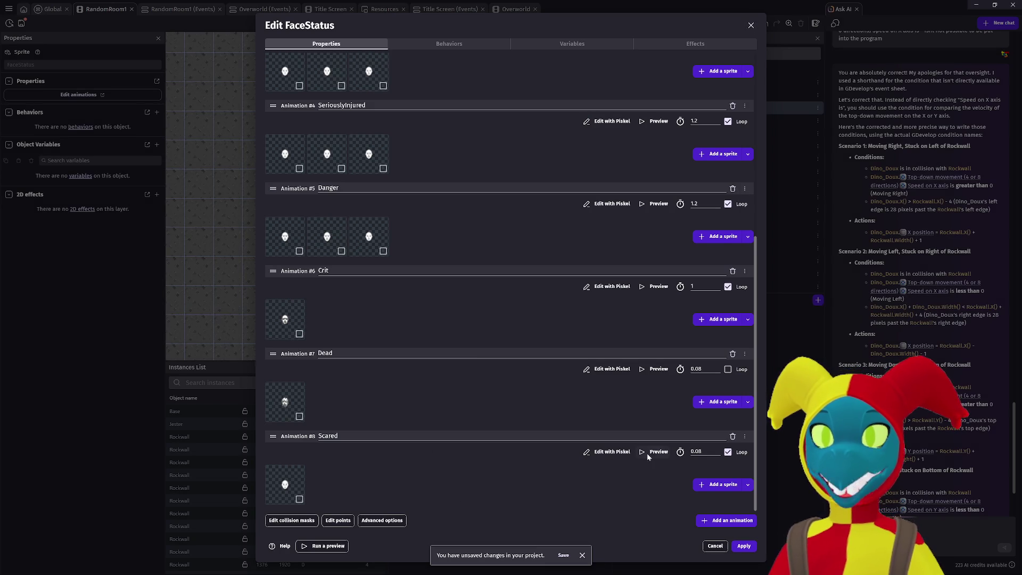
left_click(647, 452)
left_click(282, 46)
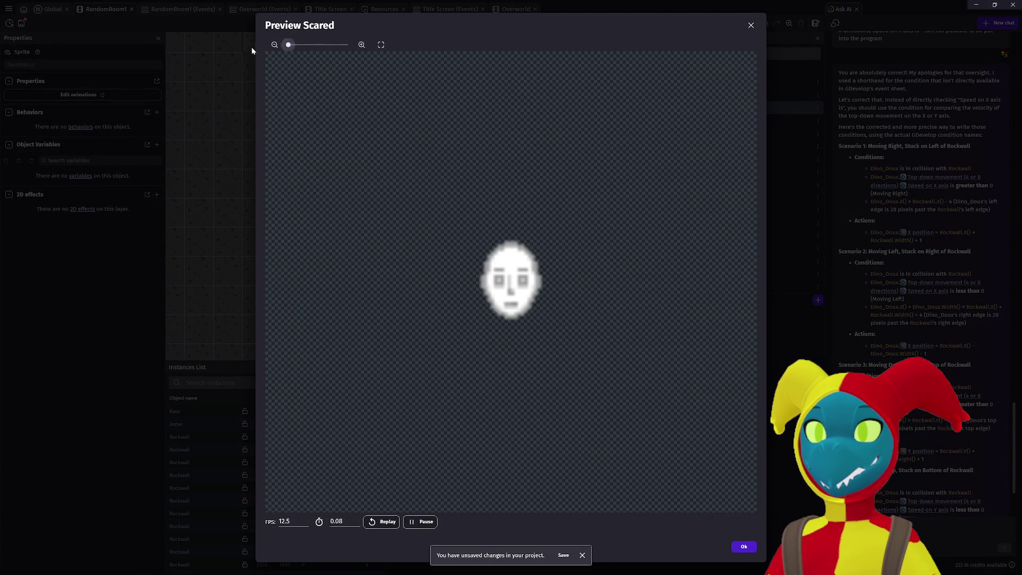
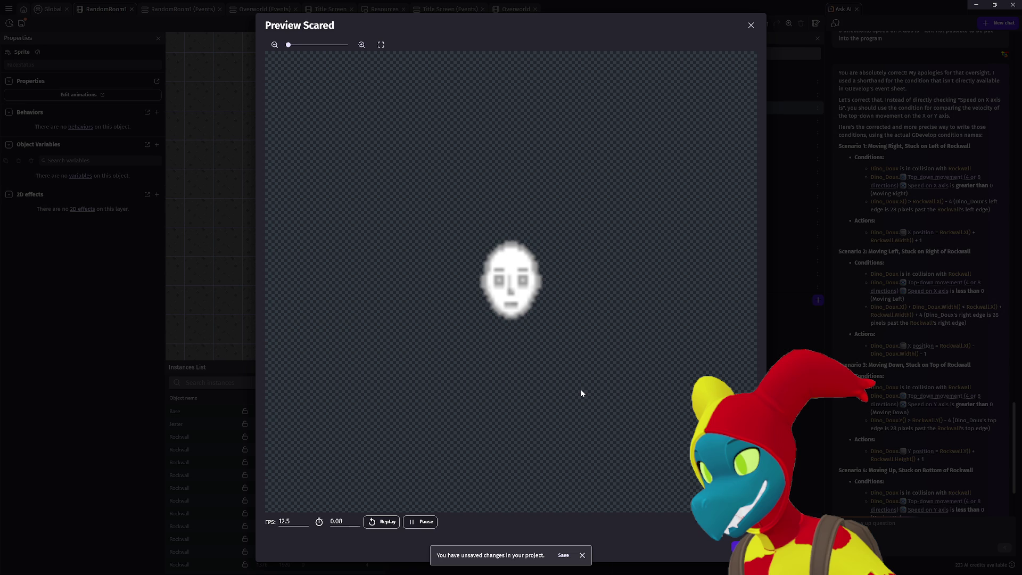
Step: Close the Scared animation preview and the FaceStatus editor, returning to RandomRoom1
key("Escape")
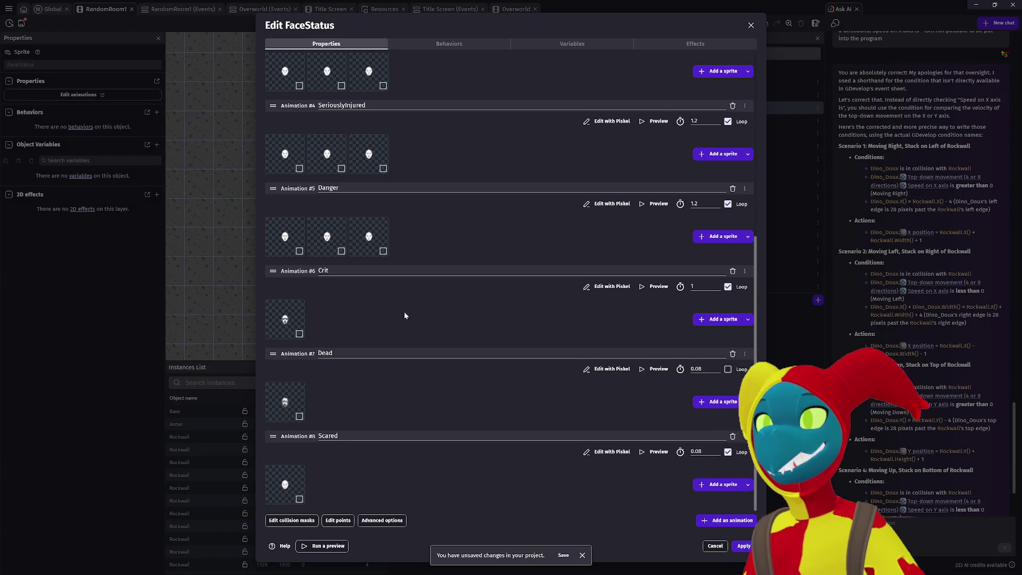
scroll(404, 317, "up", 1)
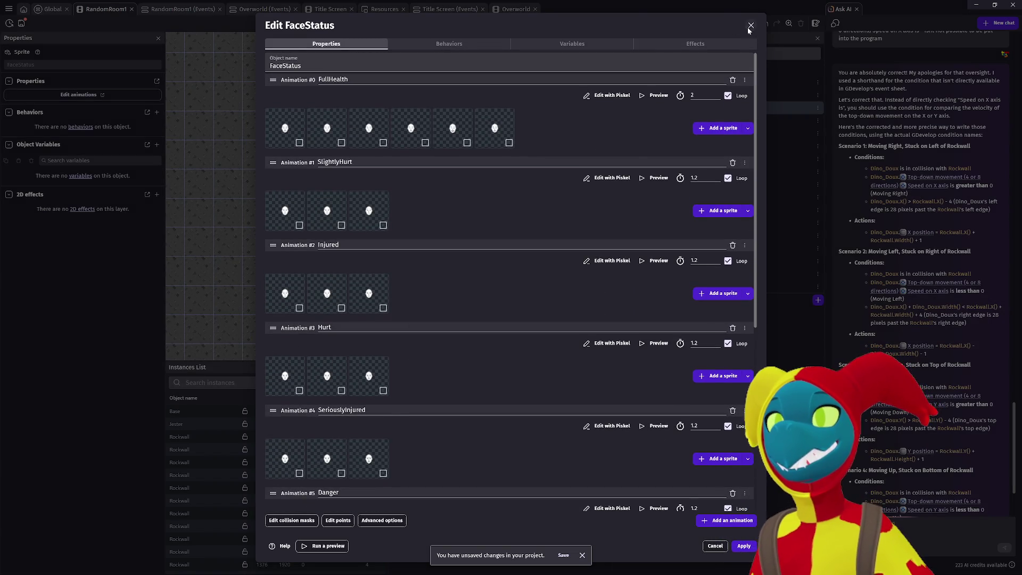
left_click(750, 26)
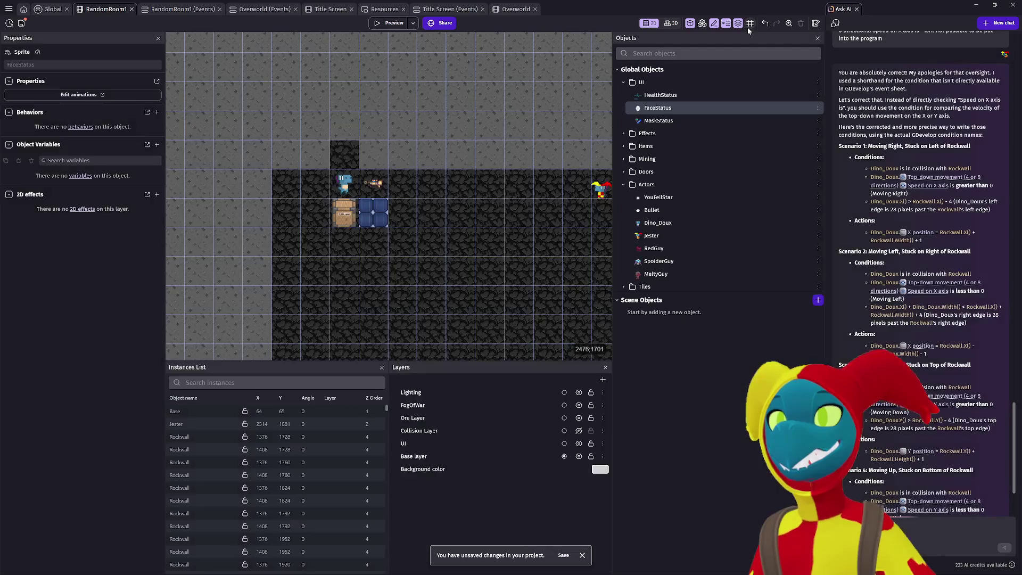
Step: Open HealthStatus and preview its 1Full and 2SlightInjury animations, the latter at actual size
left_click(666, 96)
double_click(675, 98)
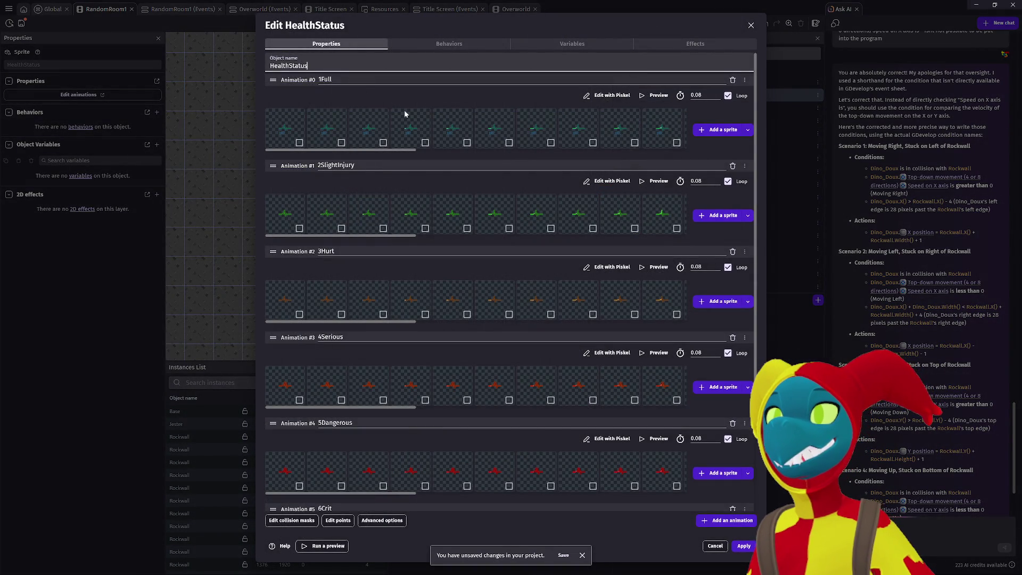
left_click(655, 95)
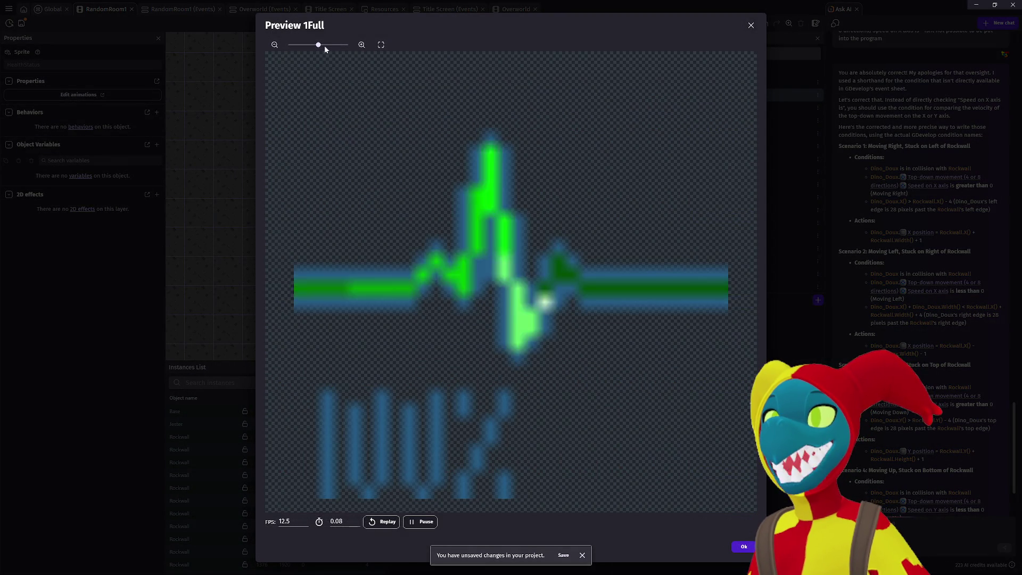
left_click(751, 26)
left_click(656, 181)
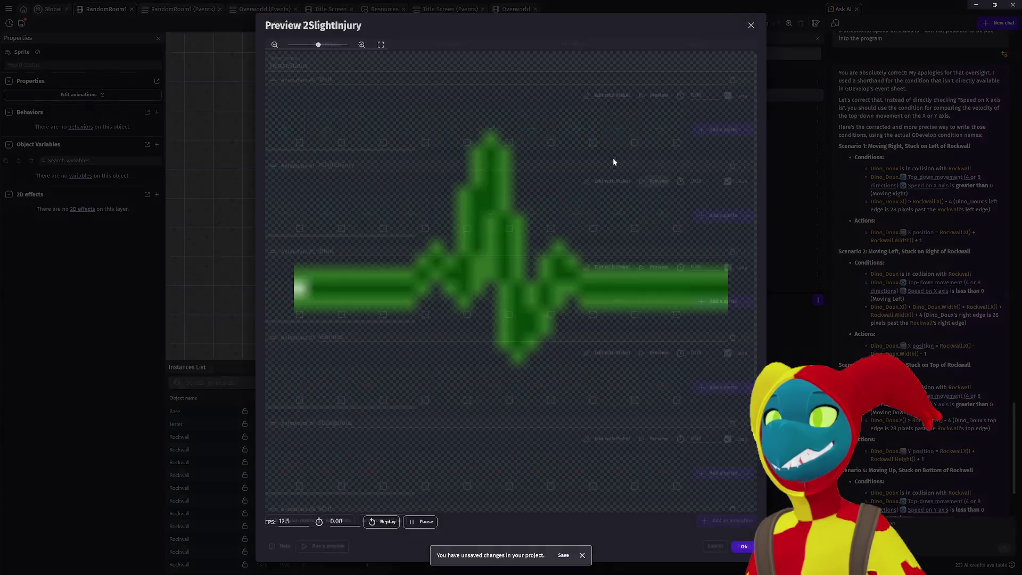
left_click_drag(319, 45, 257, 37)
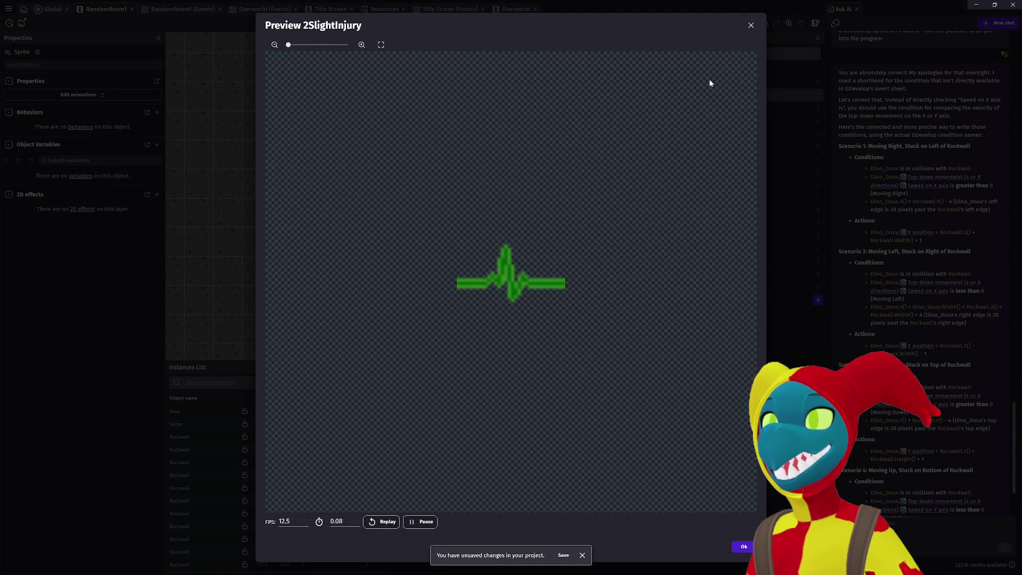
left_click(750, 25)
Step: Preview the 3Hurt, 4Serious and 5Dangerous animations at actual size
left_click(654, 269)
left_click_drag(330, 45, 288, 45)
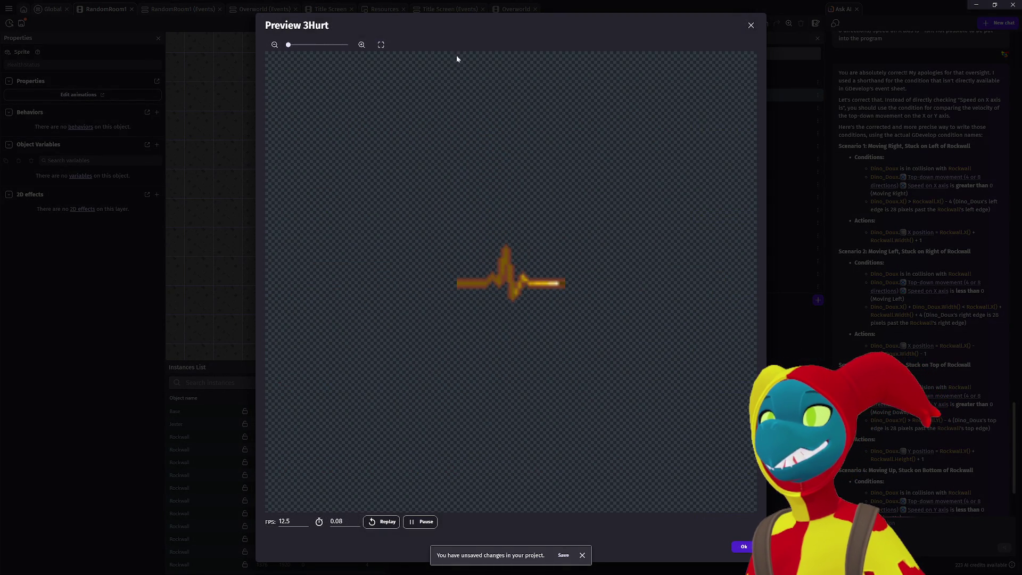
left_click(751, 26)
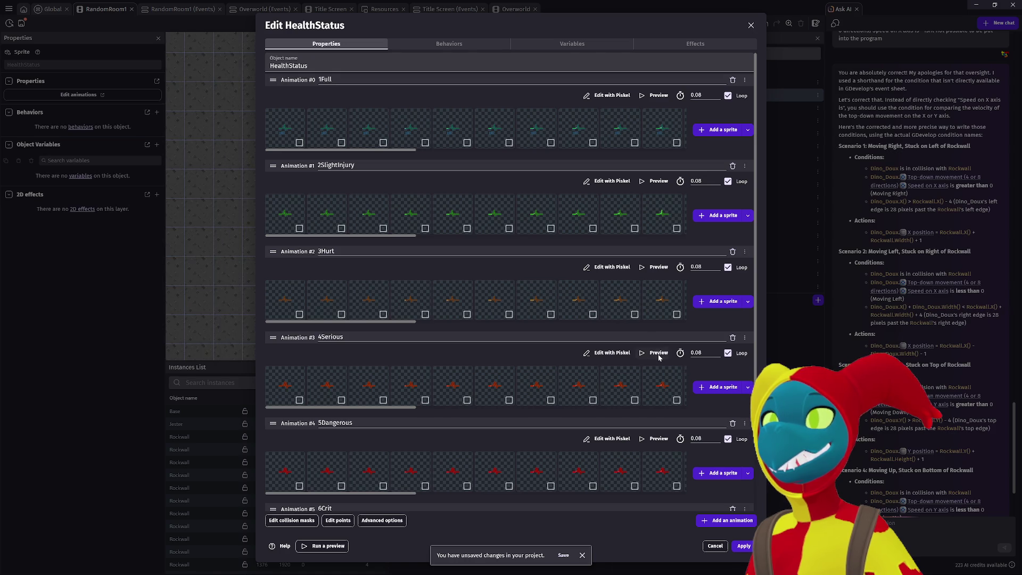
left_click(661, 355)
left_click_drag(319, 45, 288, 45)
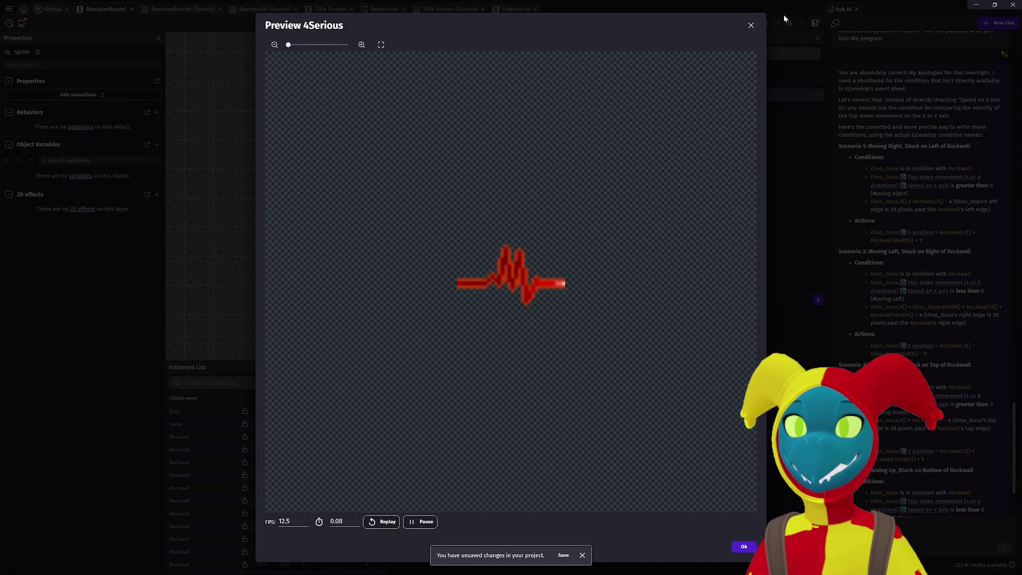
left_click(752, 25)
scroll(651, 363, "down", 2)
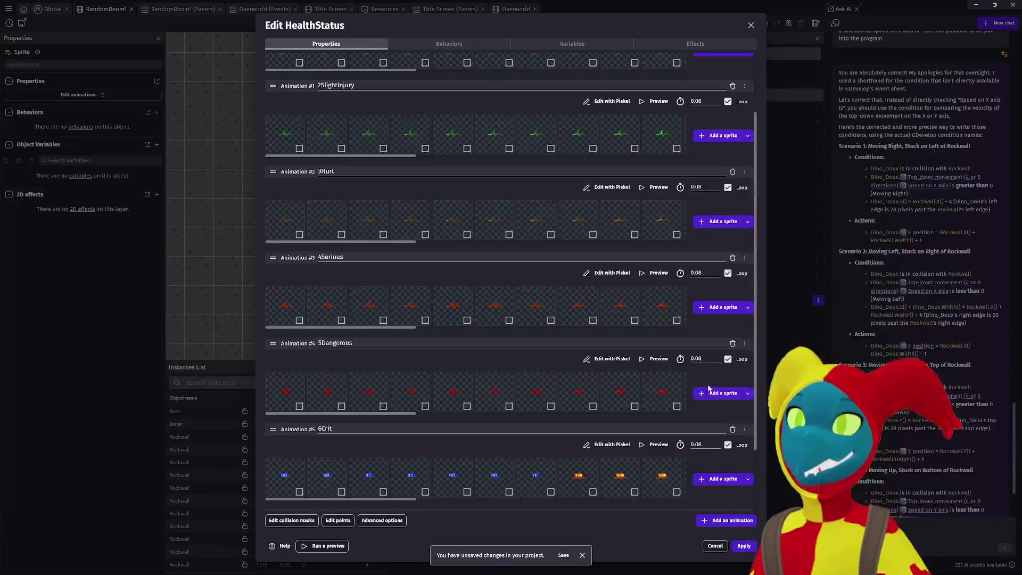
left_click(651, 364)
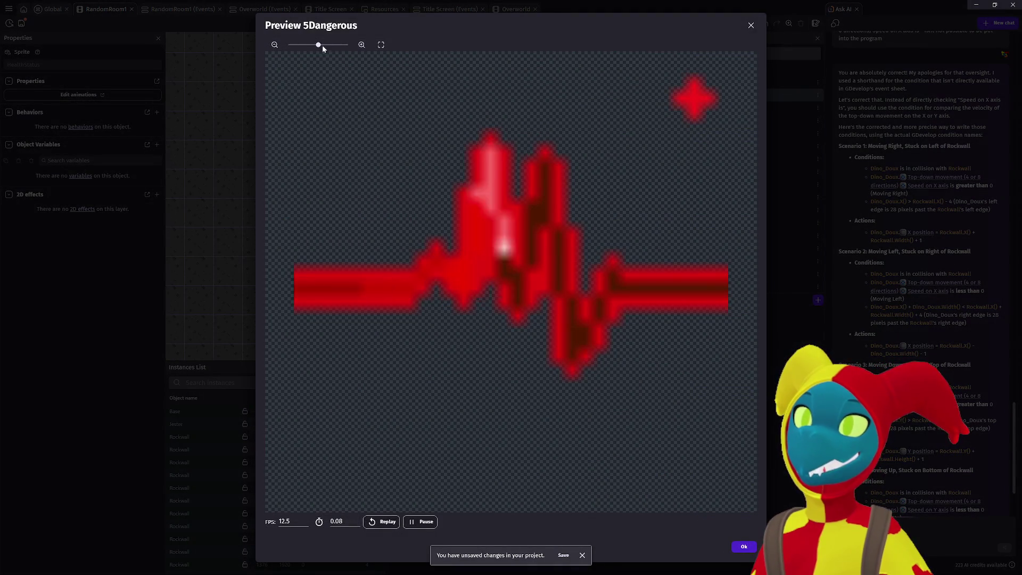
left_click_drag(322, 45, 288, 44)
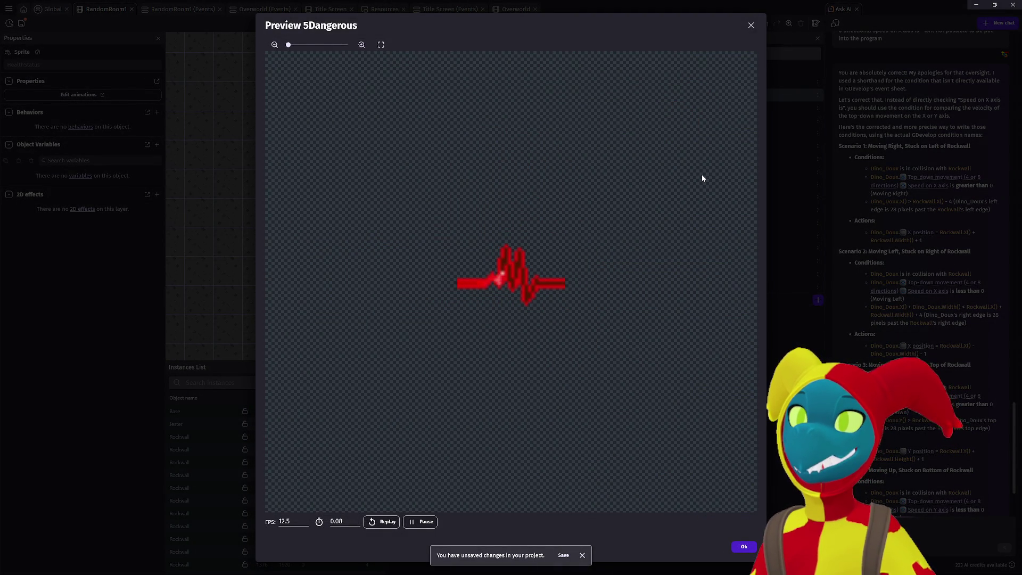
left_click(751, 25)
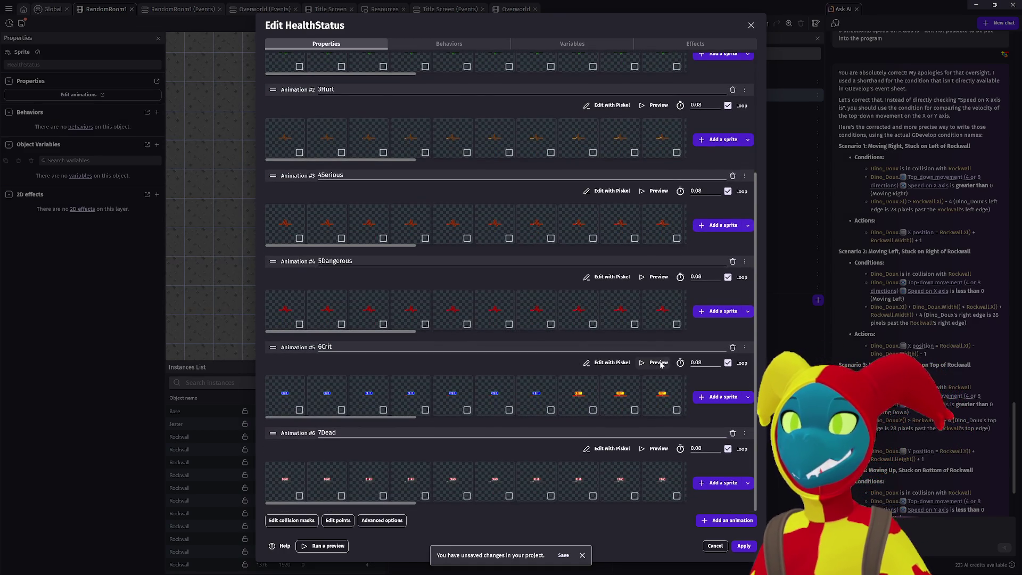
Step: Preview the 6Crit and 7Dead animations at actual size, then scroll back to the top
left_click(658, 363)
left_click_drag(313, 44, 237, 45)
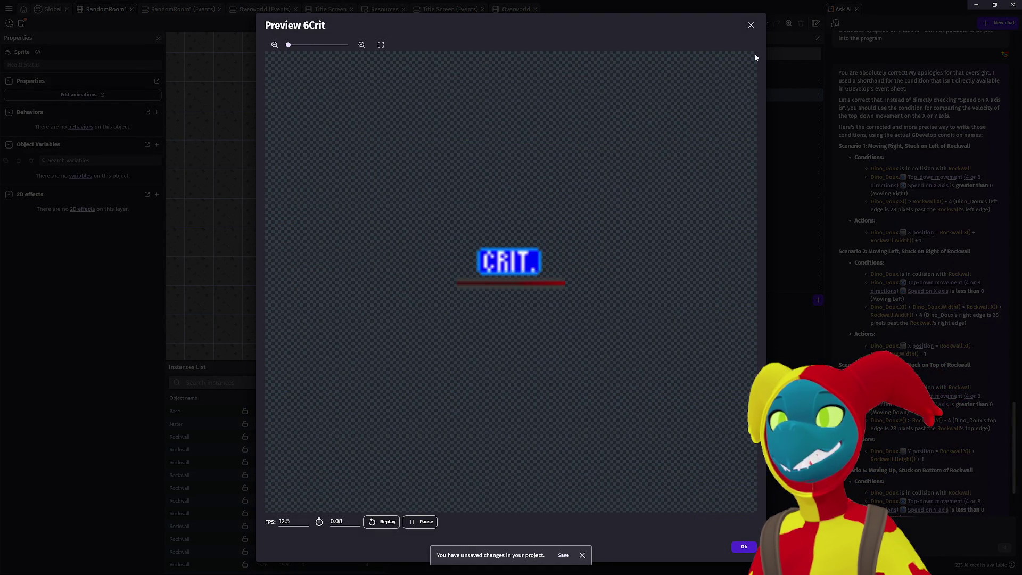
left_click(751, 26)
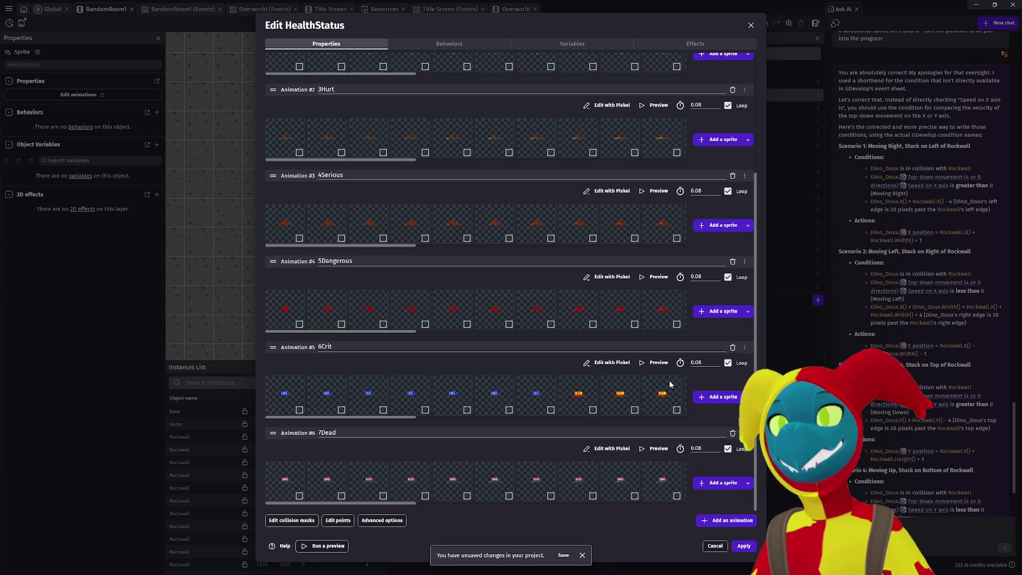
left_click(653, 454)
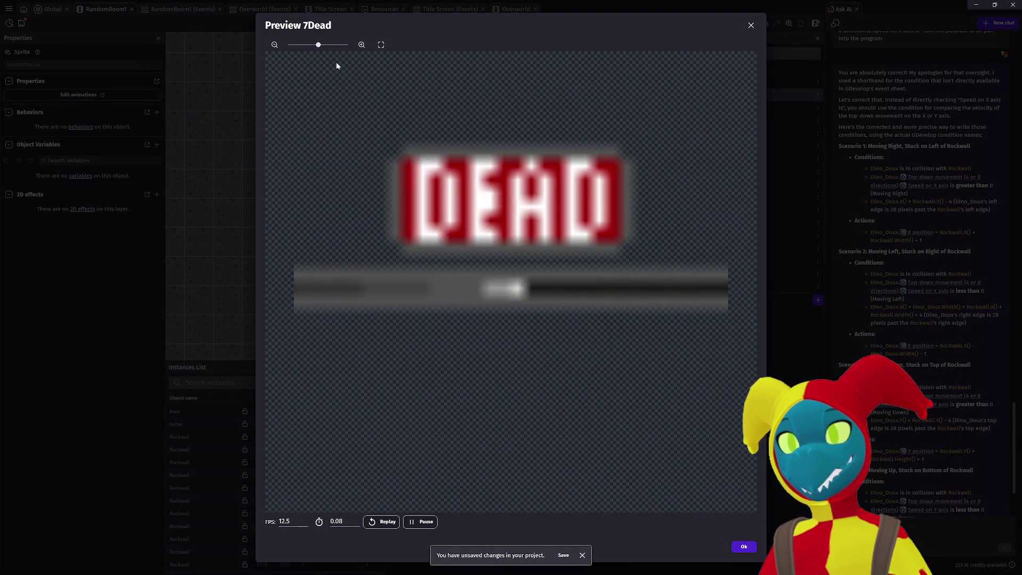
left_click_drag(318, 45, 236, 47)
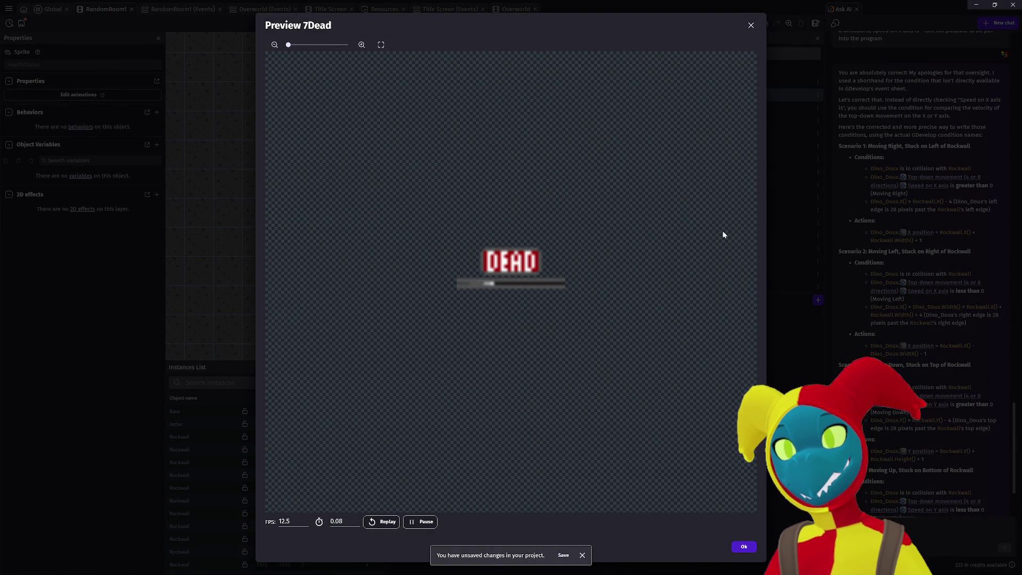
left_click(751, 26)
scroll(585, 296, "up", 2)
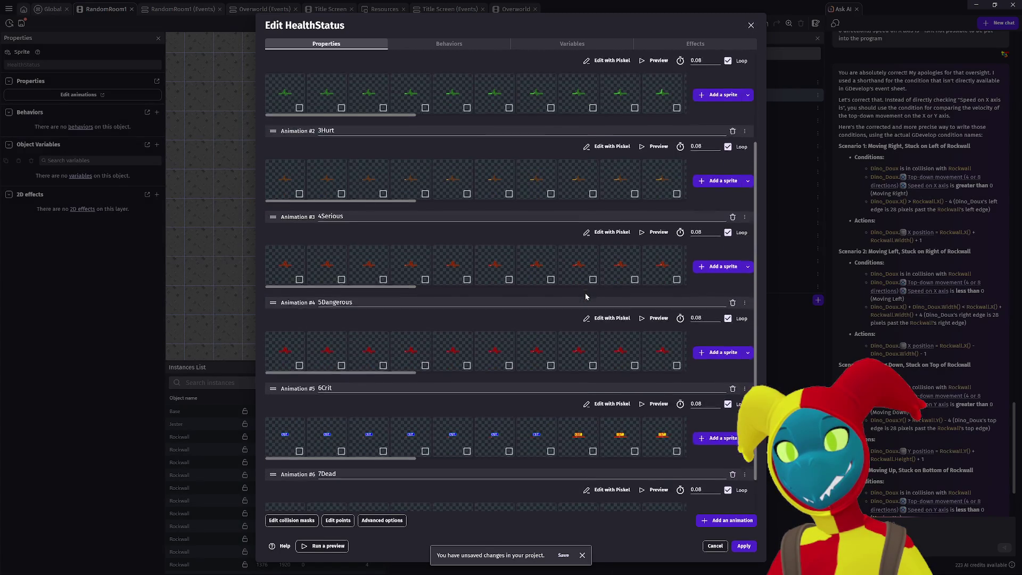
scroll(586, 296, "up", 3)
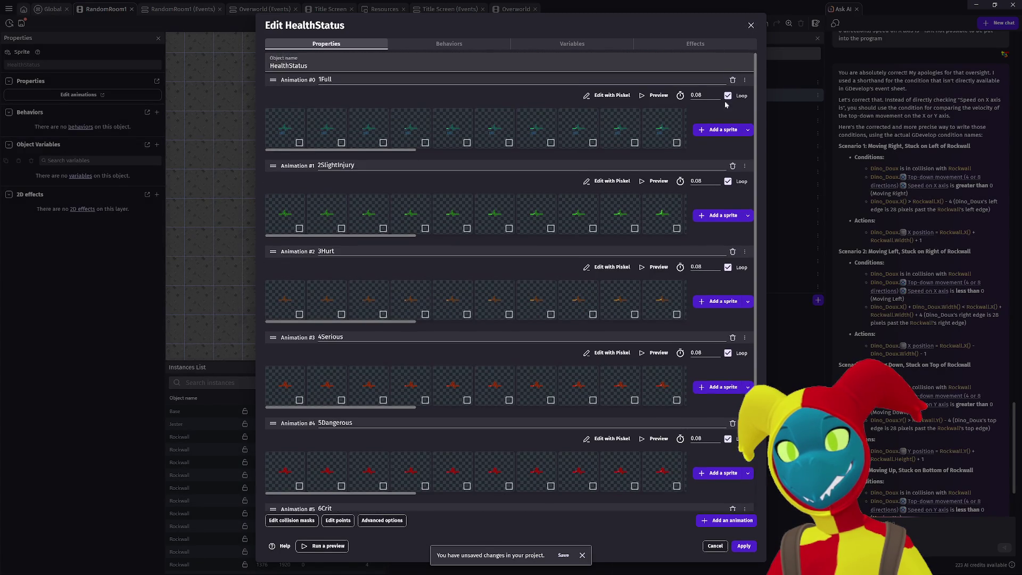
Step: Close the HealthStatus editor and open the MaskStatus object
left_click(751, 26)
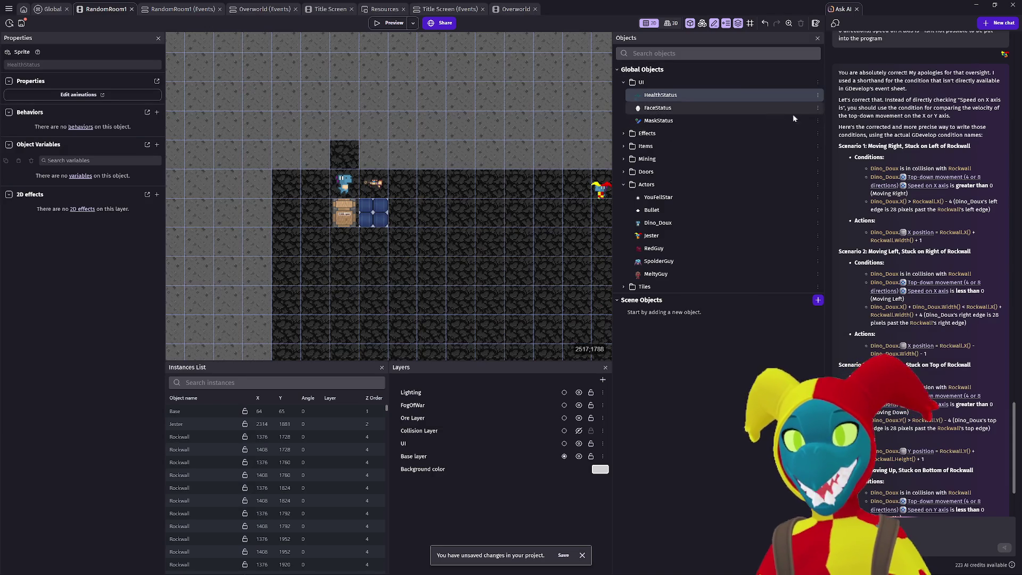
left_click(713, 122)
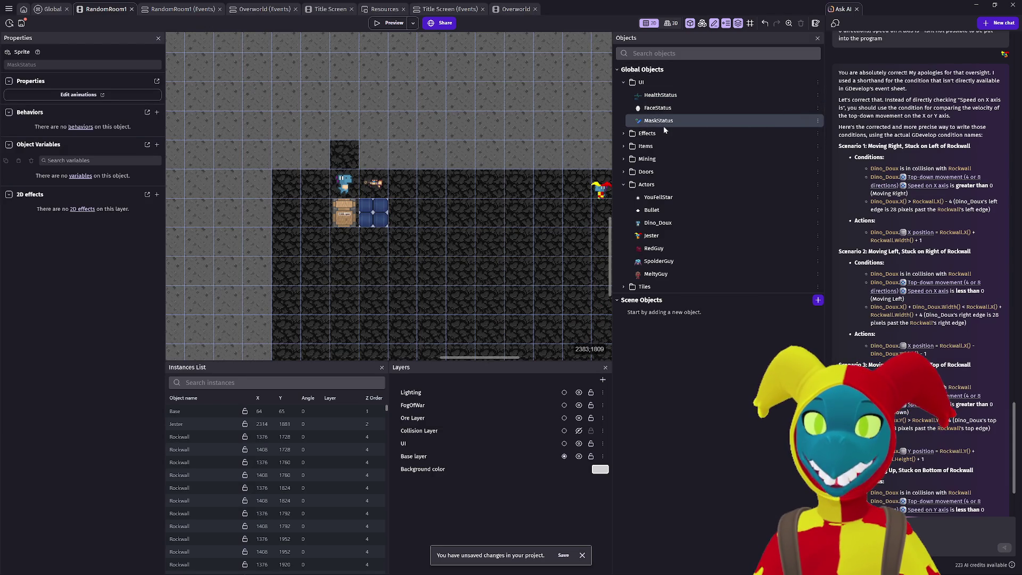
double_click(664, 126)
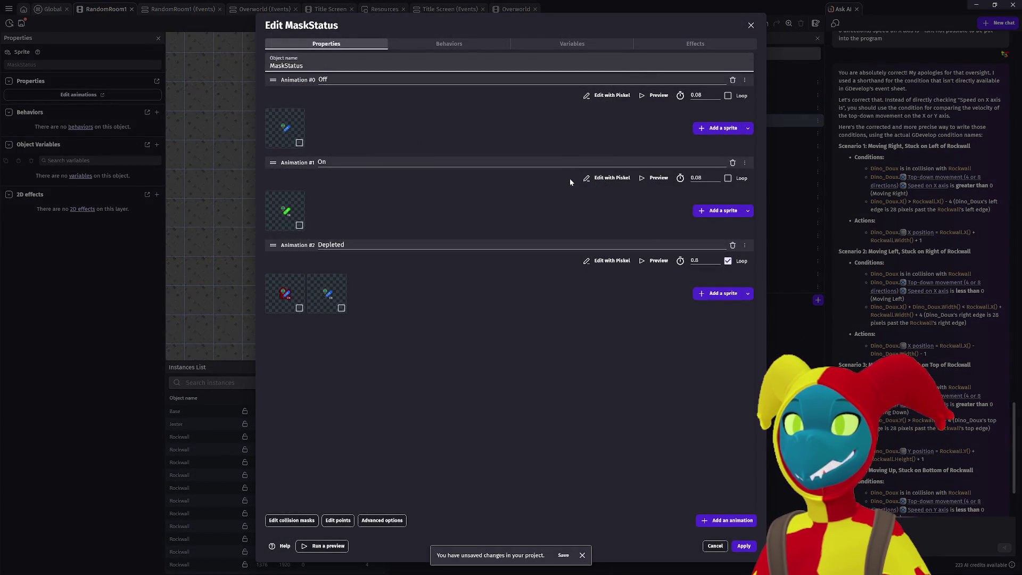
Step: Play MaskStatus's Depleted animation at actual size, then close the preview and editor
left_click(659, 261)
left_click_drag(315, 45, 231, 43)
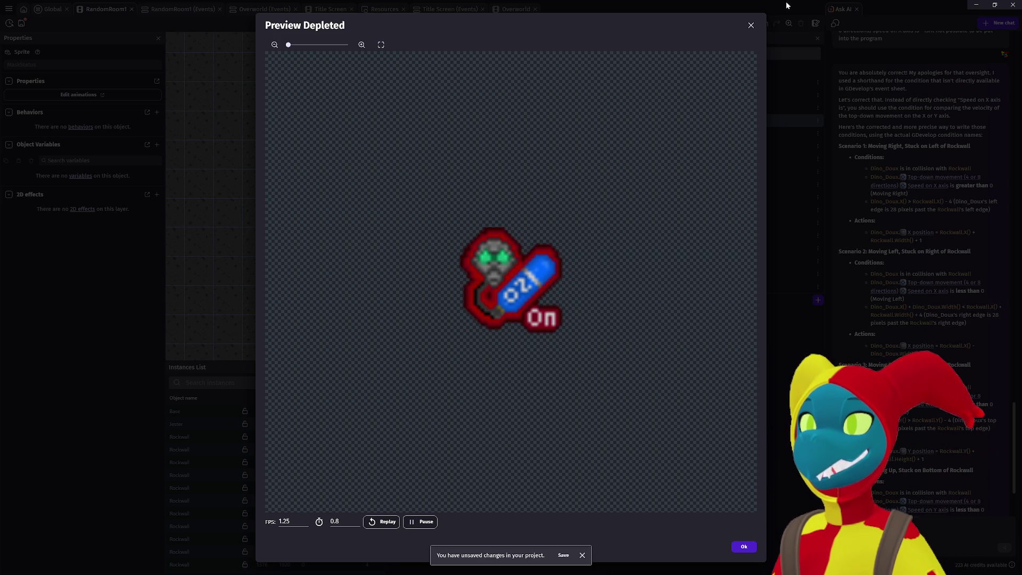
left_click(750, 26)
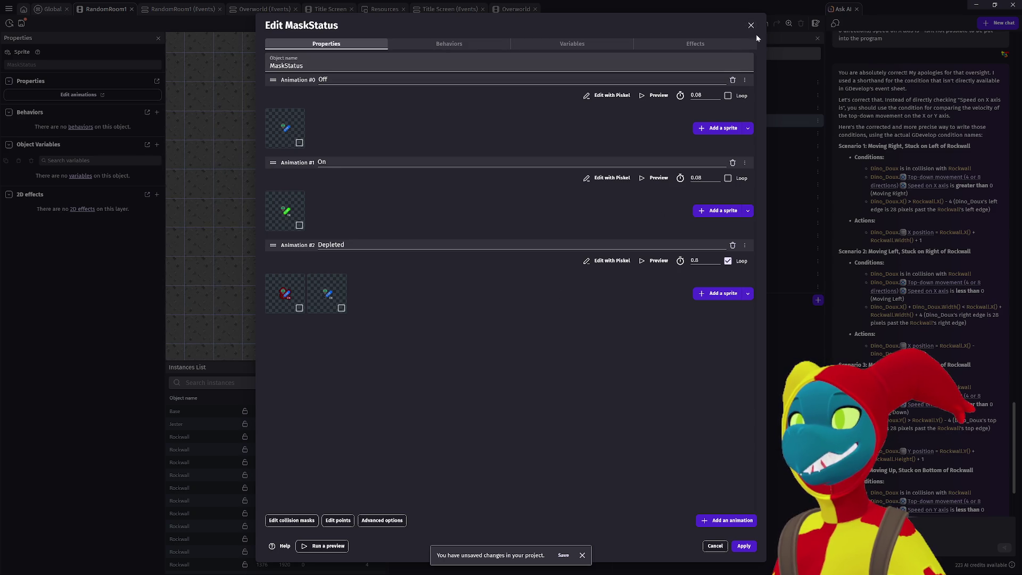
left_click(752, 26)
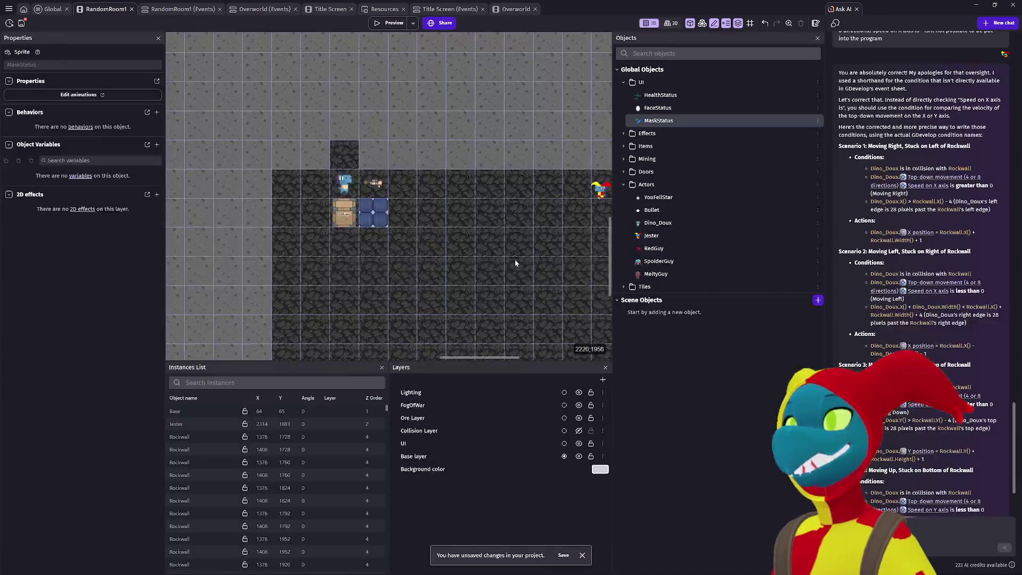
Step: Select FaceStatus, move the top light tile down one cell, and close the Ask AI panel
left_click(656, 109)
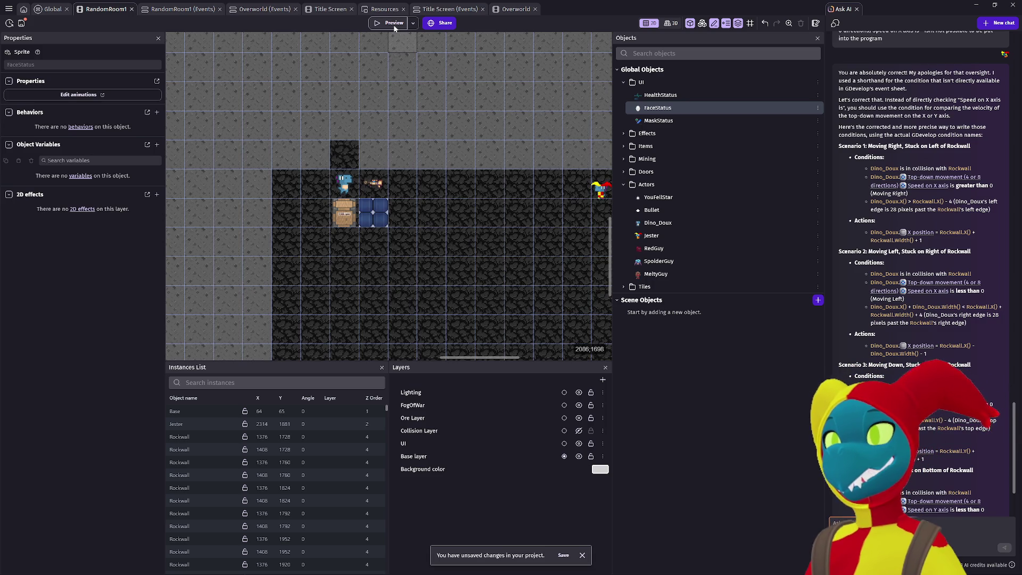
left_click_drag(404, 40, 405, 70)
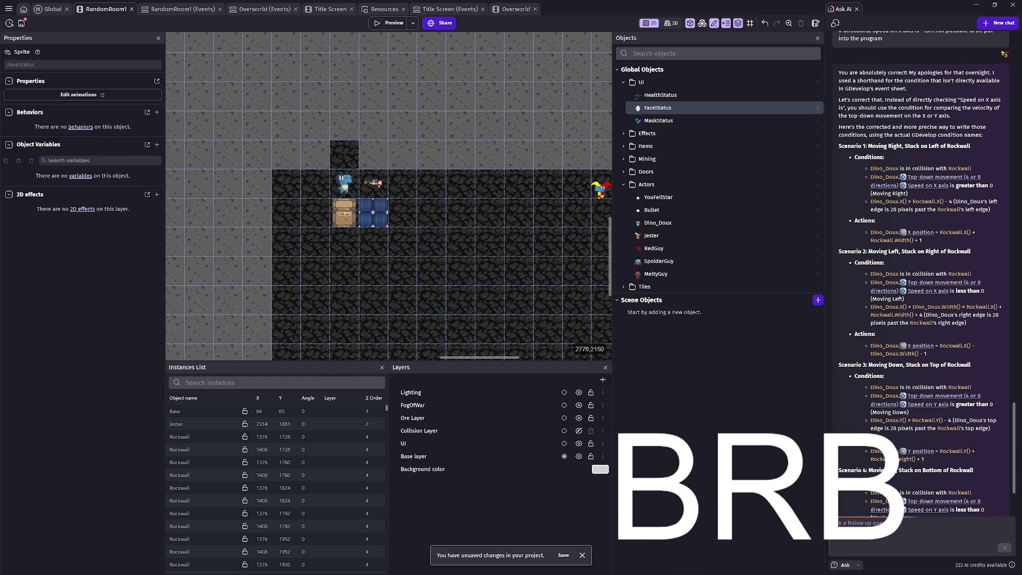
left_click(857, 9)
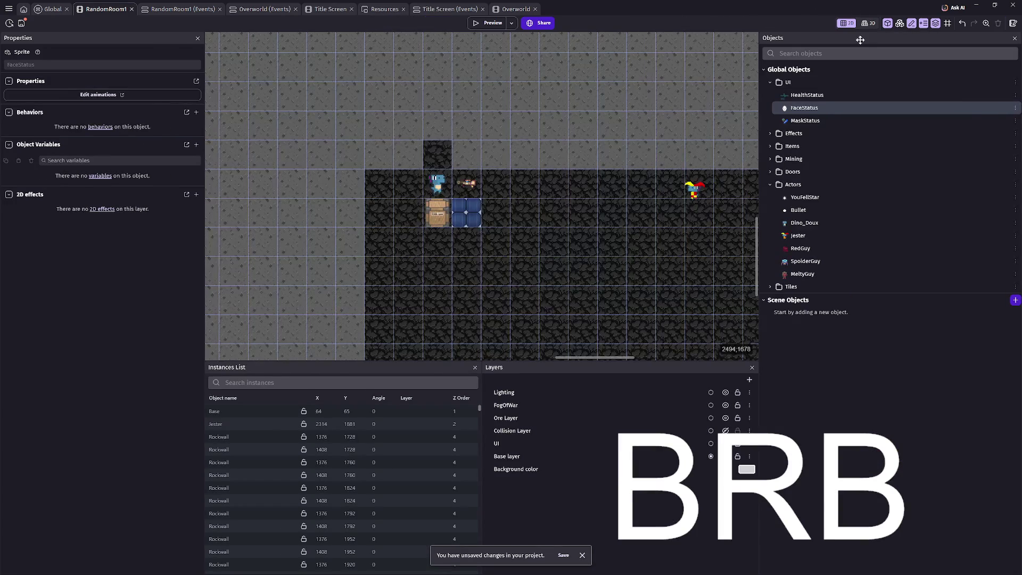
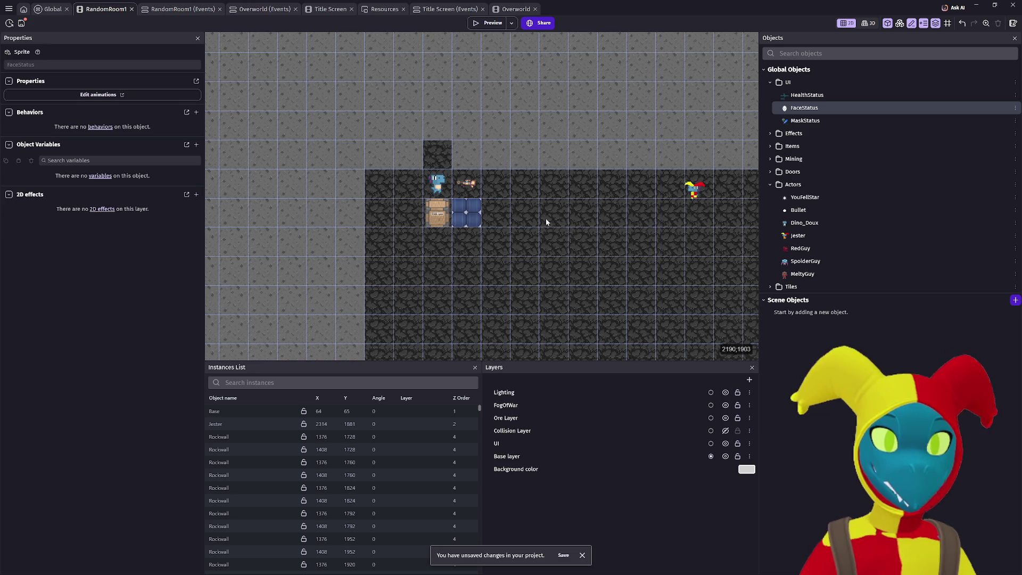
Step: Launch a preview of the RandomRoom1 cave scene from the toolbar
scroll(539, 181, "down", 2)
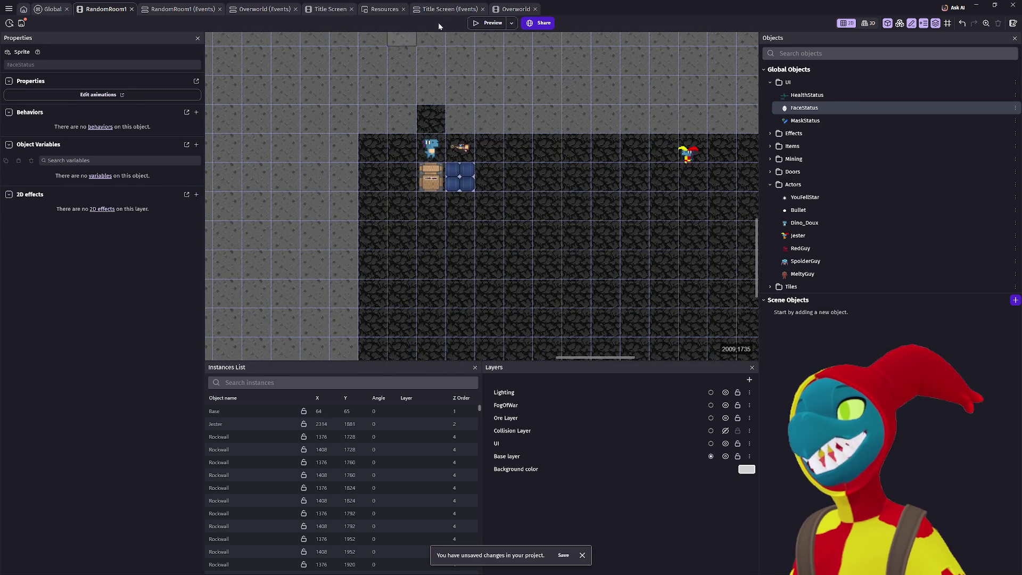
left_click(499, 24)
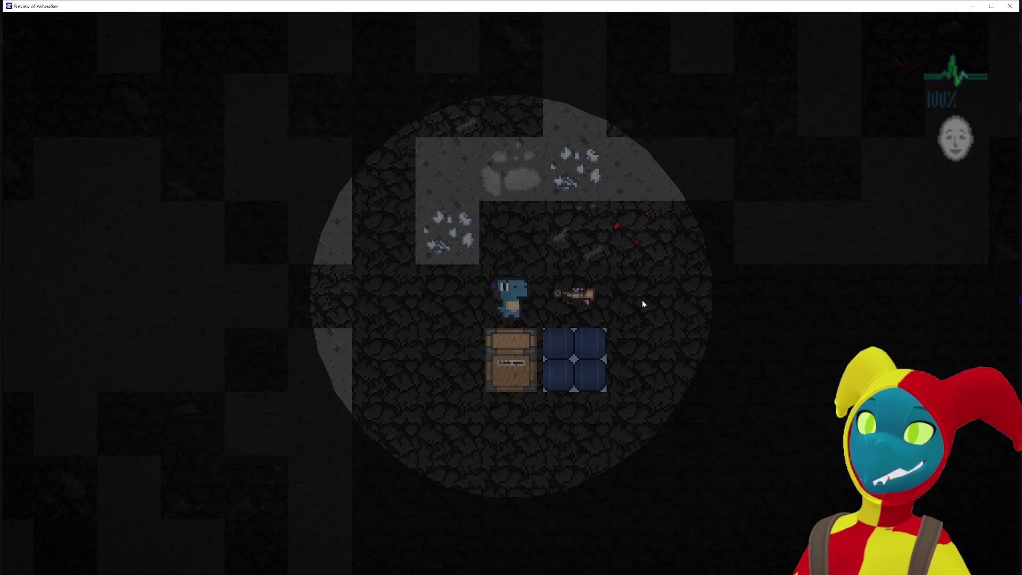
Step: Walk the player right to pick up the gun, then back left past the crate
key("d")
key("a")
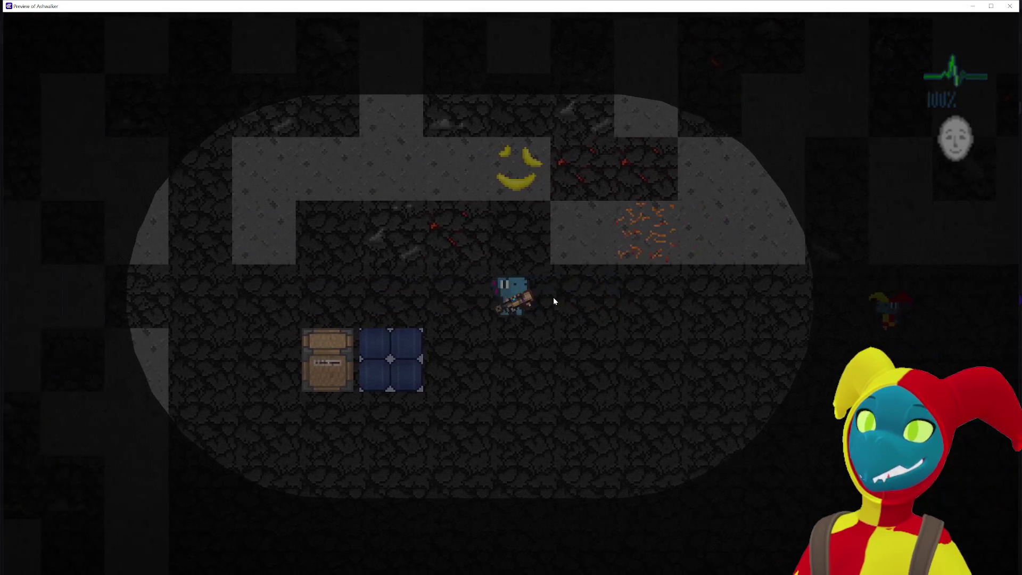
key("s")
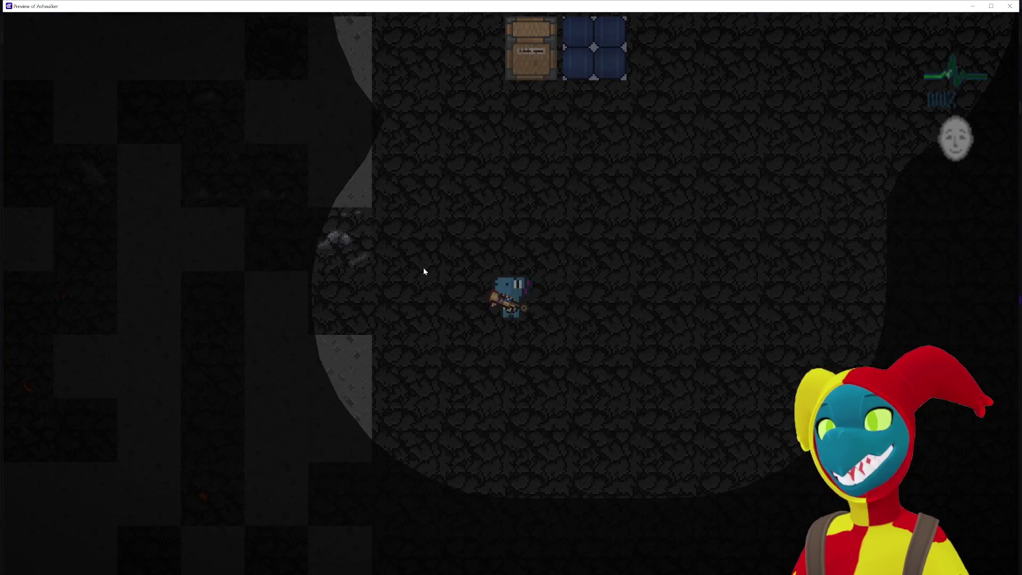
key("w")
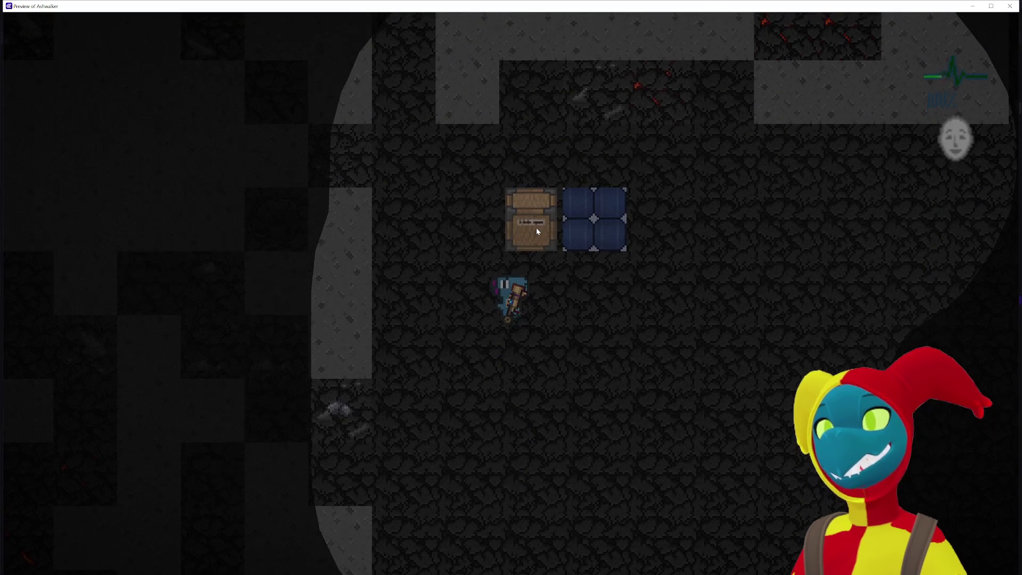
Step: Move around the wooden crate and push it up to sit directly above the blue tile
key("w")
key("s")
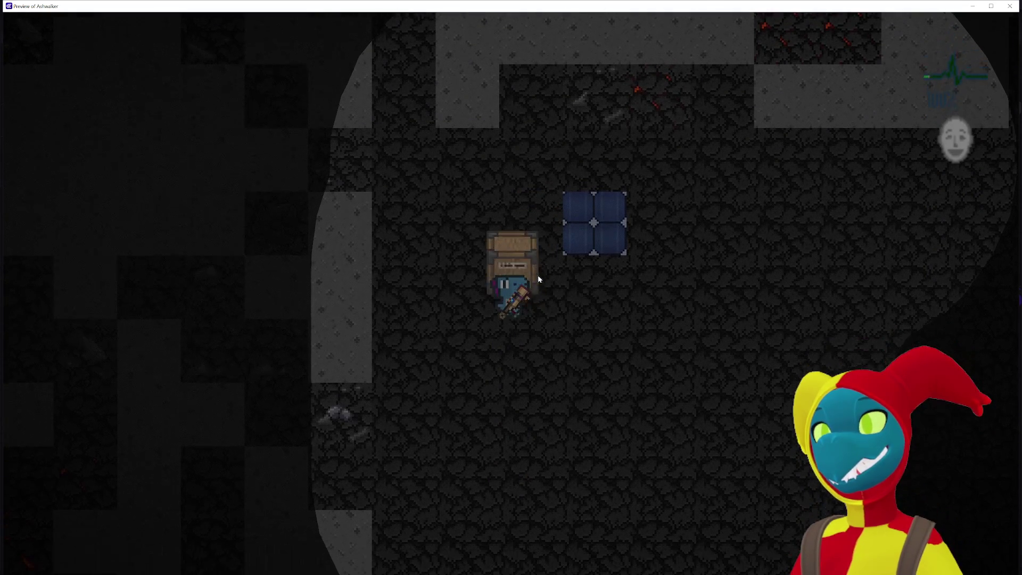
key("d")
key("w")
key("w")
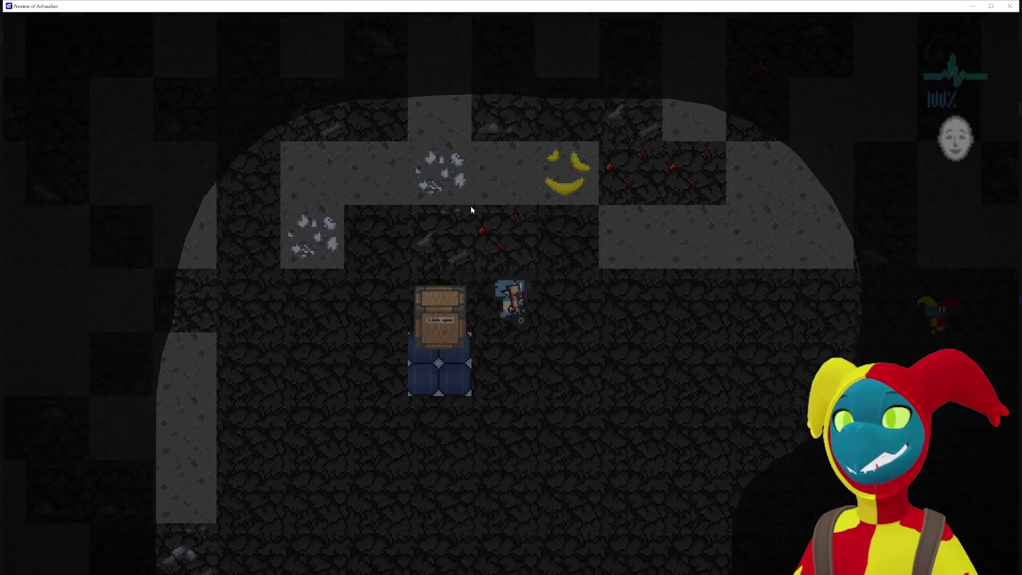